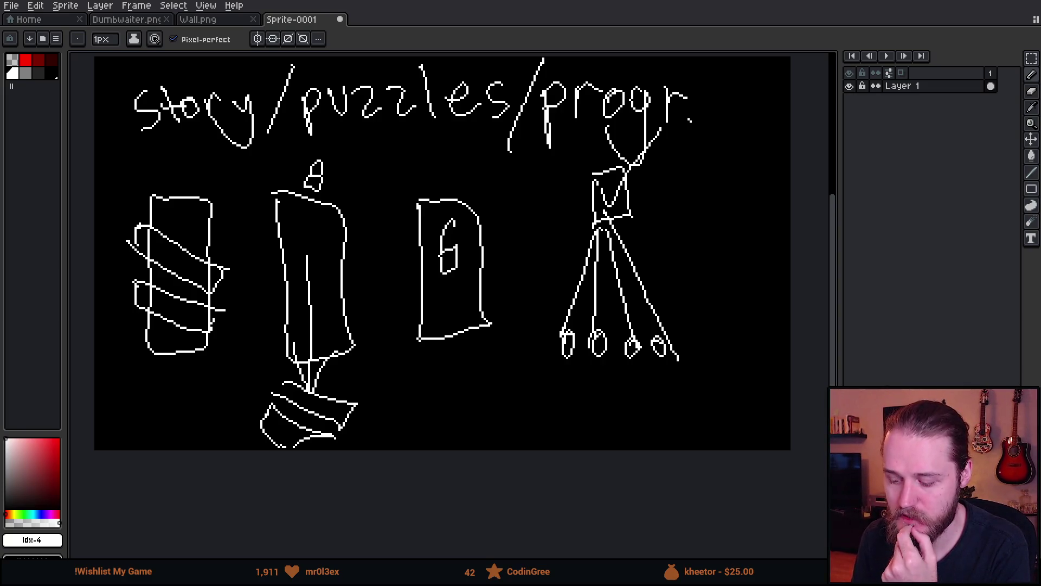
# - Circle the stick figure and underline the title, then undo both marks
pyautogui.moveTo(708, 133)
pyautogui.mouseDown()
pyautogui.moveTo(515, 179)
pyautogui.moveTo(626, 361)
pyautogui.moveTo(719, 291)
pyautogui.mouseUp()
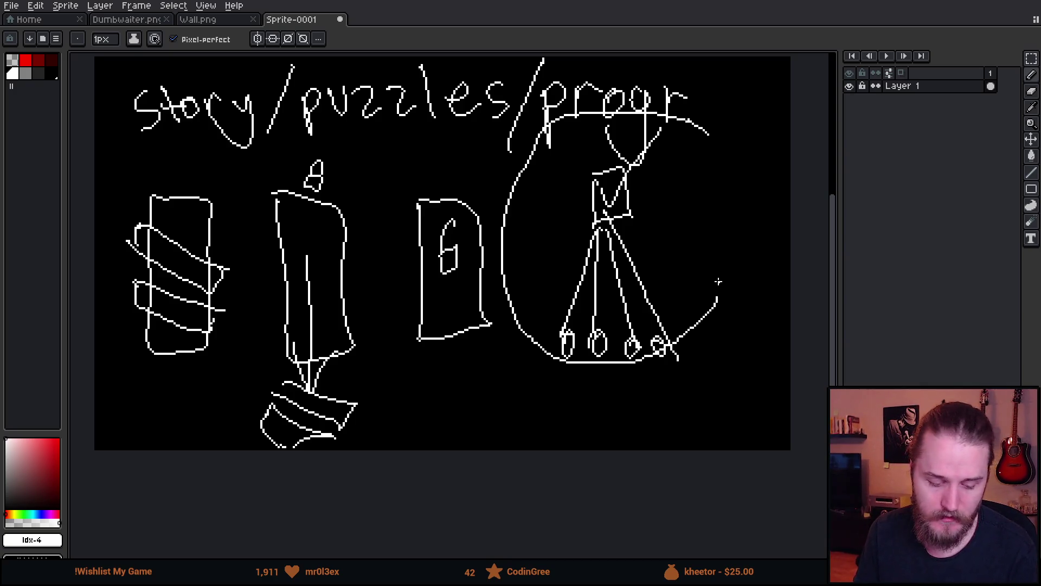
pyautogui.moveTo(687, 159)
pyautogui.mouseDown()
pyautogui.moveTo(616, 136)
pyautogui.moveTo(656, 390)
pyautogui.mouseUp()
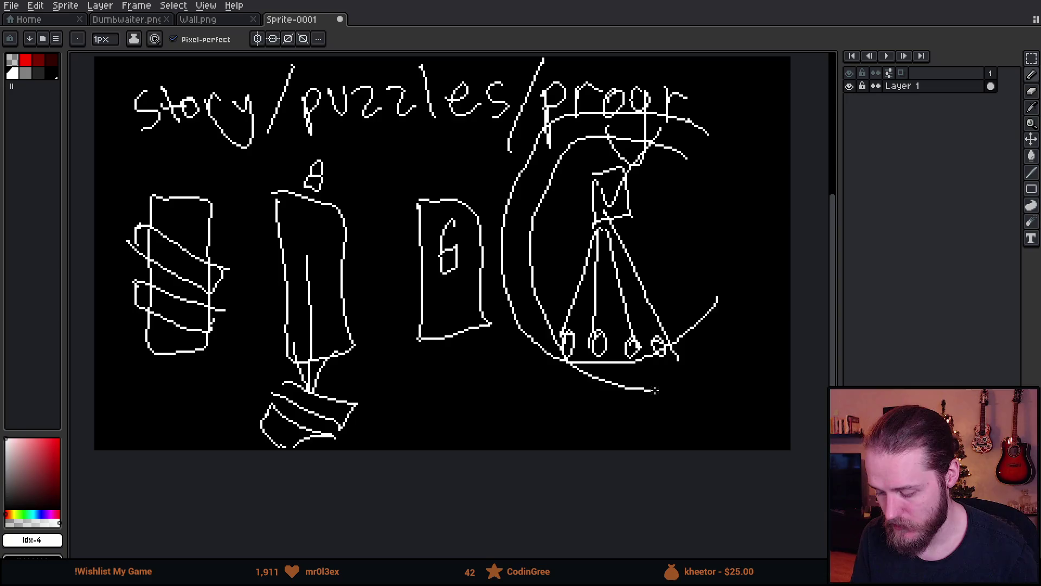
pyautogui.hotkey('ctrl', 'z')
pyautogui.hotkey('ctrl', 'z')
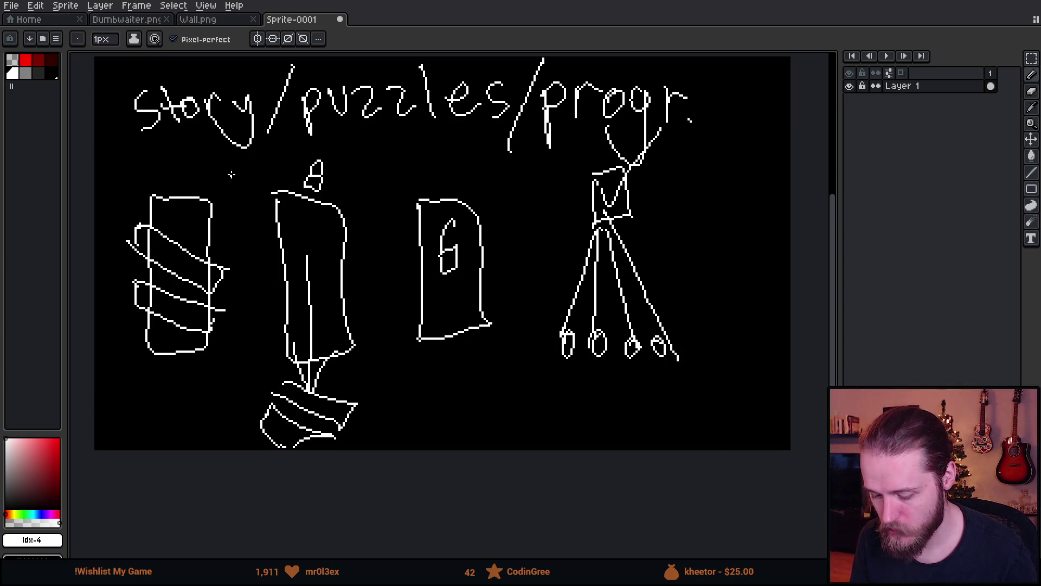
pyautogui.moveTo(132, 149); pyautogui.dragTo(784, 124)
pyautogui.hotkey('ctrl', 'z')
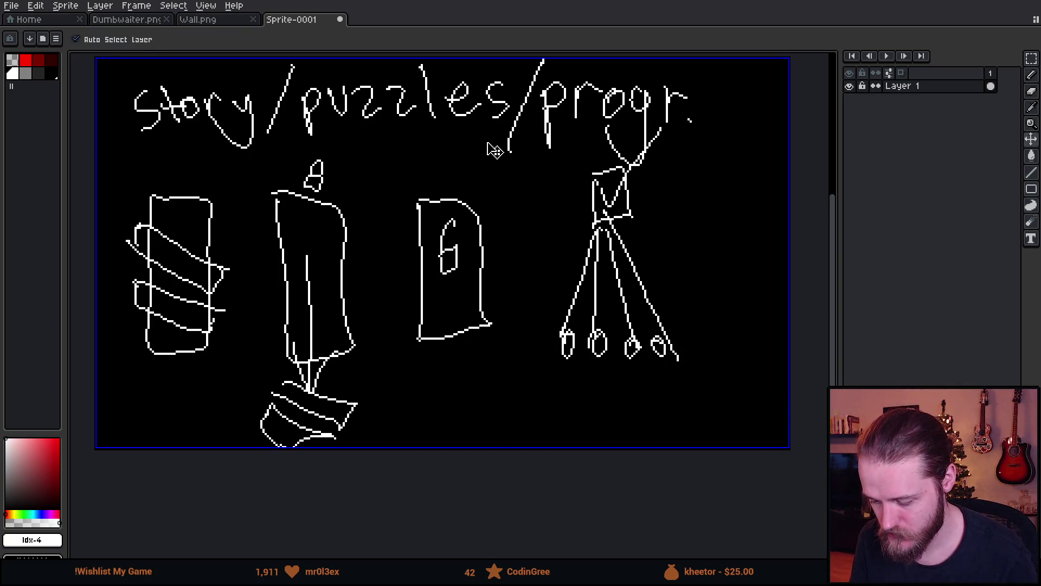
pyautogui.press('b')
# - Sketch arrows and a line toward the figure, undo them, and switch to Unity
pyautogui.moveTo(589, 188)
pyautogui.mouseDown()
pyautogui.moveTo(597, 207)
pyautogui.moveTo(580, 201)
pyautogui.moveTo(536, 222)
pyautogui.moveTo(532, 252)
pyautogui.moveTo(557, 312)
pyautogui.moveTo(543, 263)
pyautogui.mouseUp()
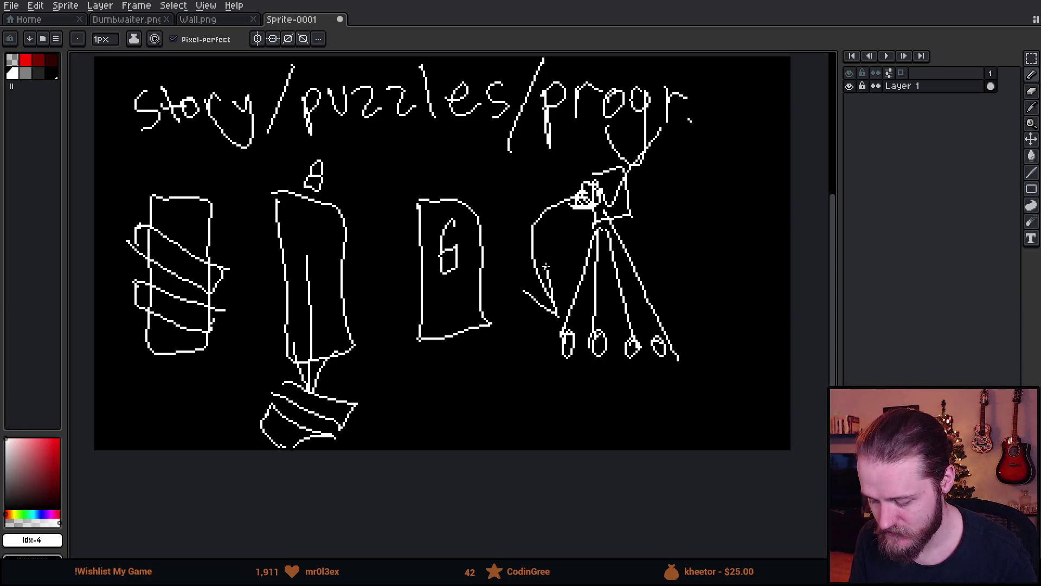
pyautogui.moveTo(531, 324)
pyautogui.mouseDown()
pyautogui.moveTo(746, 327)
pyautogui.moveTo(545, 368)
pyautogui.moveTo(532, 325)
pyautogui.mouseUp()
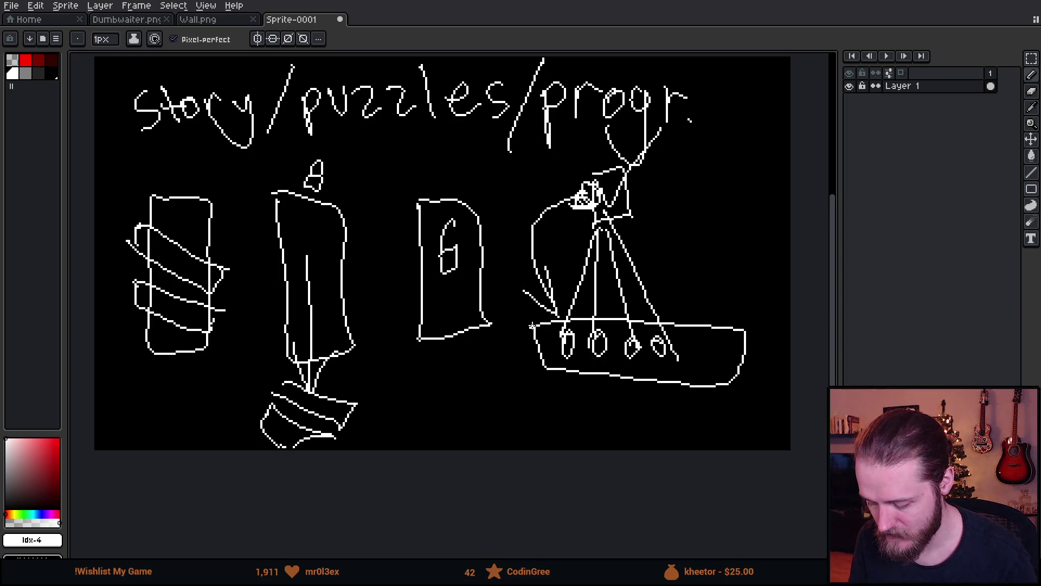
pyautogui.hotkey('ctrl', 'z')
pyautogui.hotkey('ctrl', 'z')
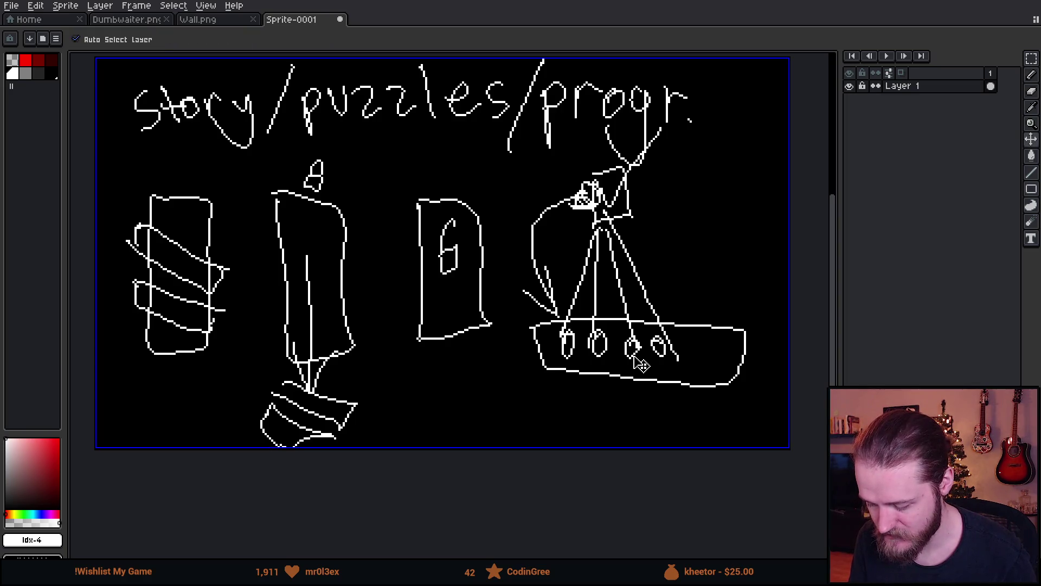
pyautogui.hotkey('ctrl', 'z')
pyautogui.hotkey('ctrl', 'z')
pyautogui.hotkey('ctrl', 'z')
pyautogui.moveTo(570, 324)
pyautogui.mouseDown()
pyautogui.moveTo(557, 334)
pyautogui.moveTo(535, 171)
pyautogui.mouseUp()
pyautogui.hotkey('ctrl', 'z')
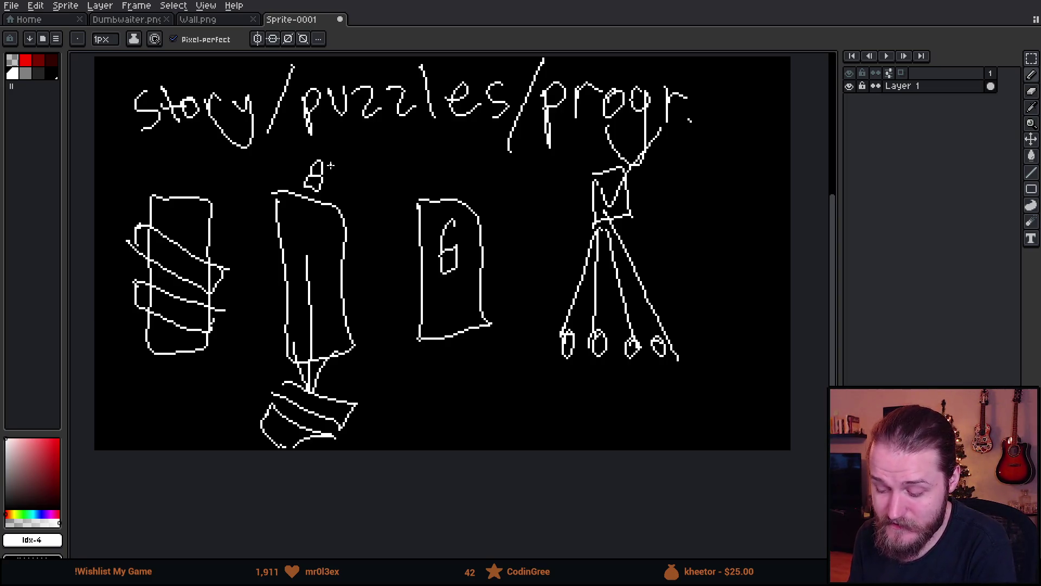
pyautogui.moveTo(126, 140)
pyautogui.mouseDown()
pyautogui.moveTo(334, 145)
pyautogui.moveTo(599, 212)
pyautogui.moveTo(639, 165)
pyautogui.moveTo(570, 176)
pyautogui.moveTo(577, 215)
pyautogui.mouseUp()
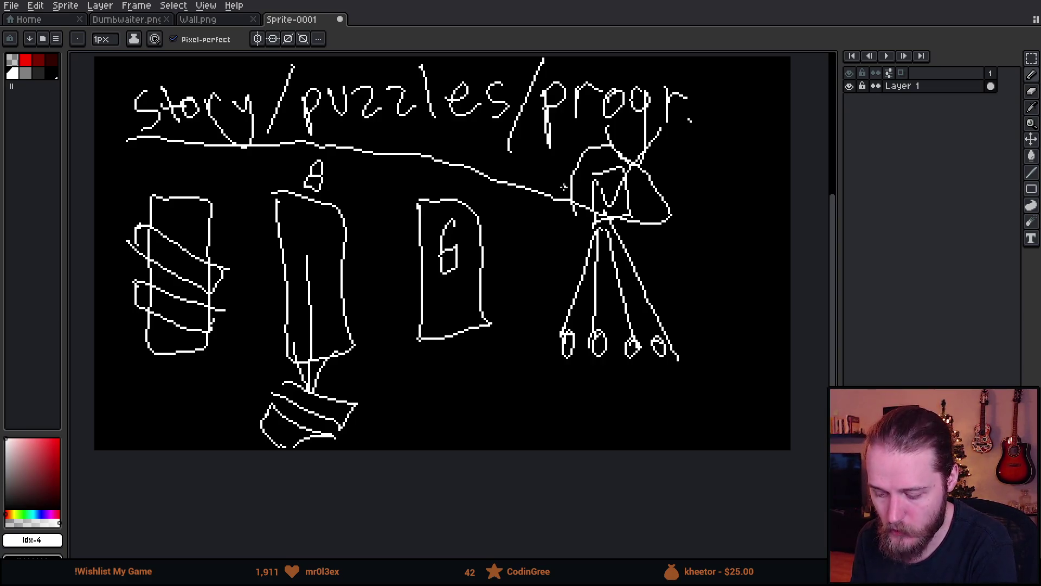
pyautogui.hotkey('ctrl', 'z')
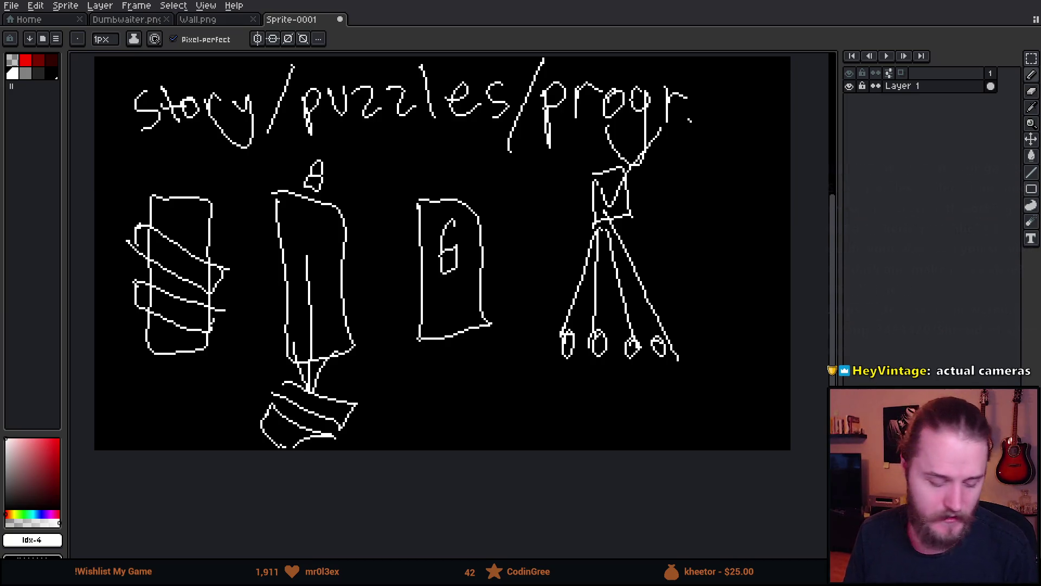
pyautogui.hotkey('alt', 'Tab')
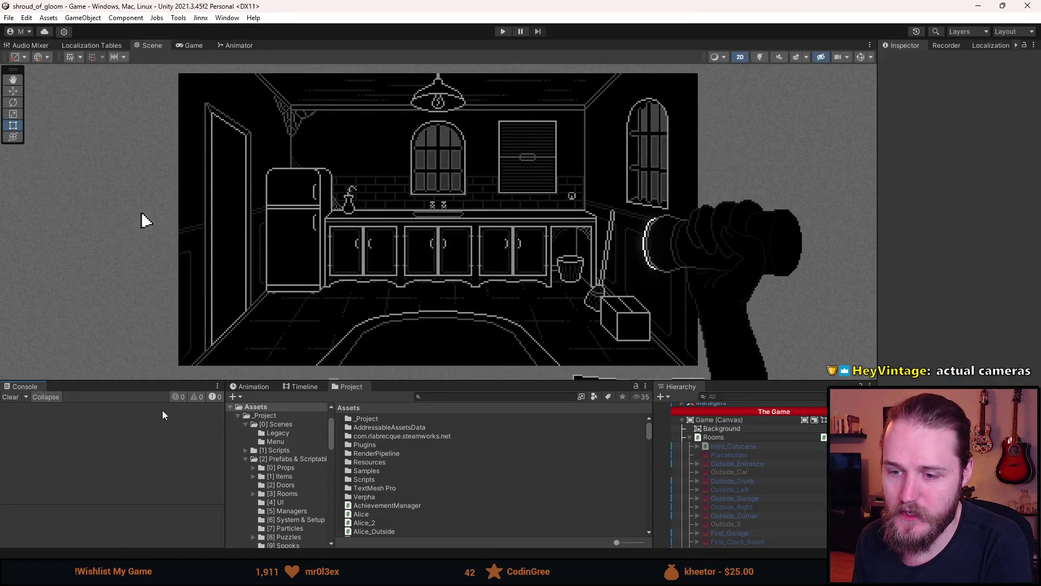
# - Clear the Unity console and start the game in Play mode
pyautogui.click(12, 398)
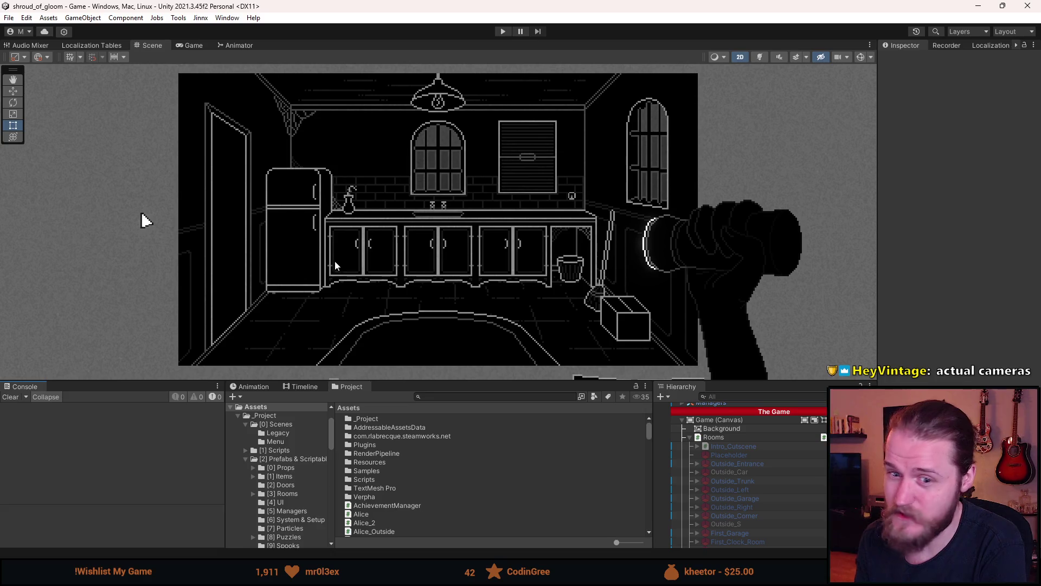
pyautogui.click(502, 32)
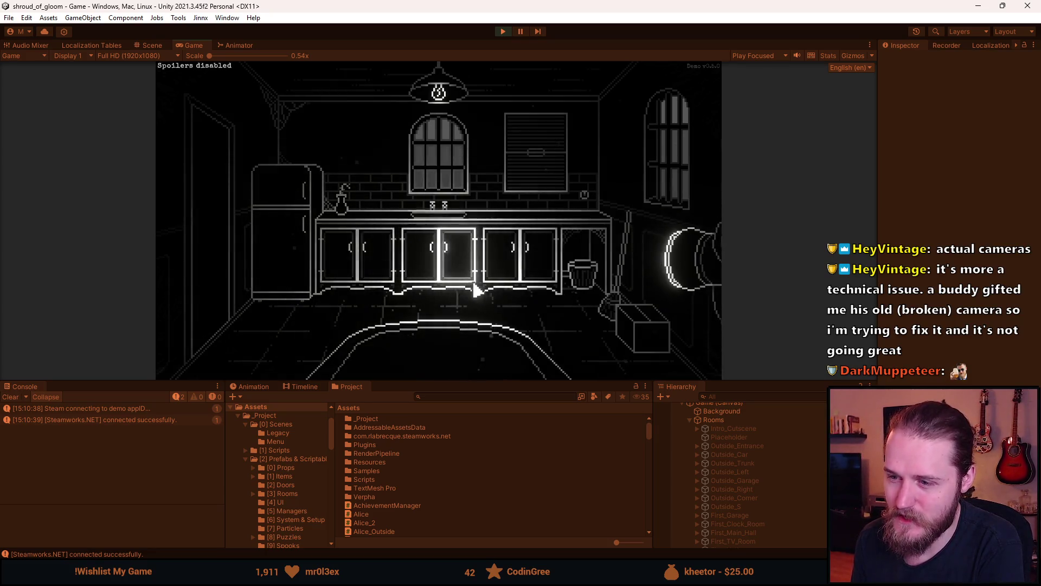
# - Open the window shutter, inspect the picture frame, and check the Main Floor map
pyautogui.click(516, 170)
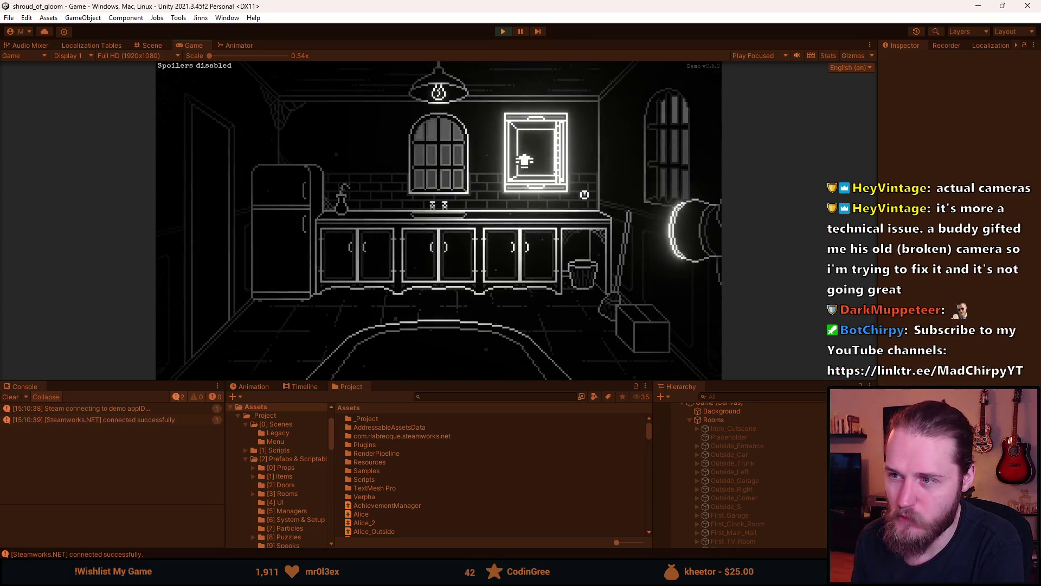
pyautogui.click(539, 158)
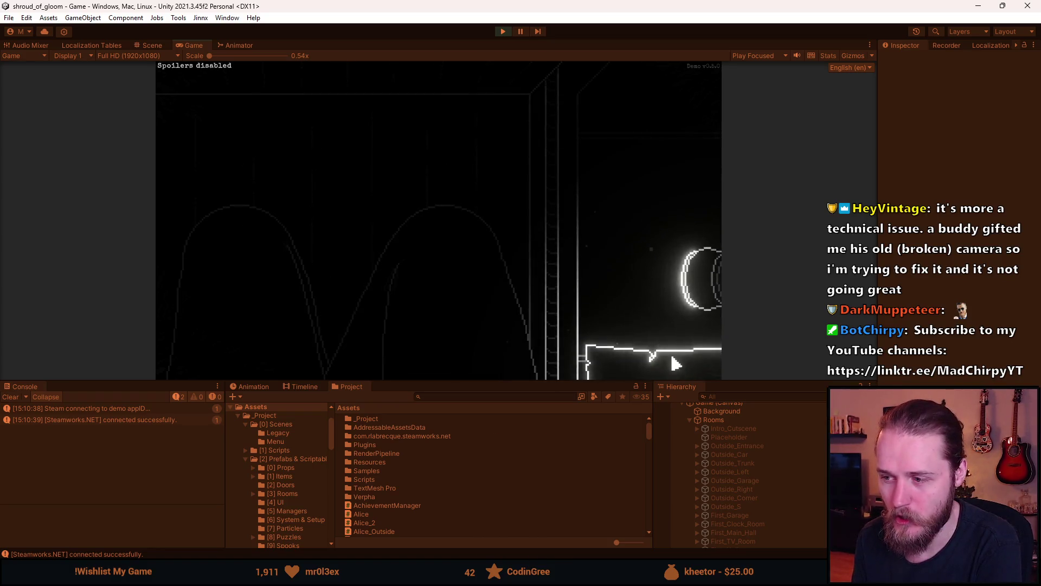
pyautogui.click(675, 361)
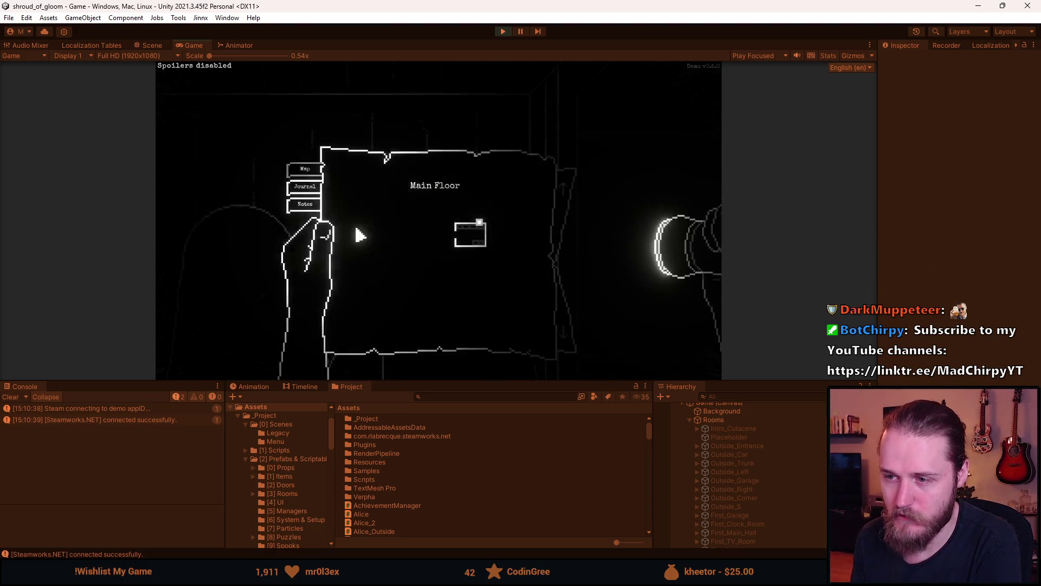
pyautogui.click(563, 155)
pyautogui.click(563, 155)
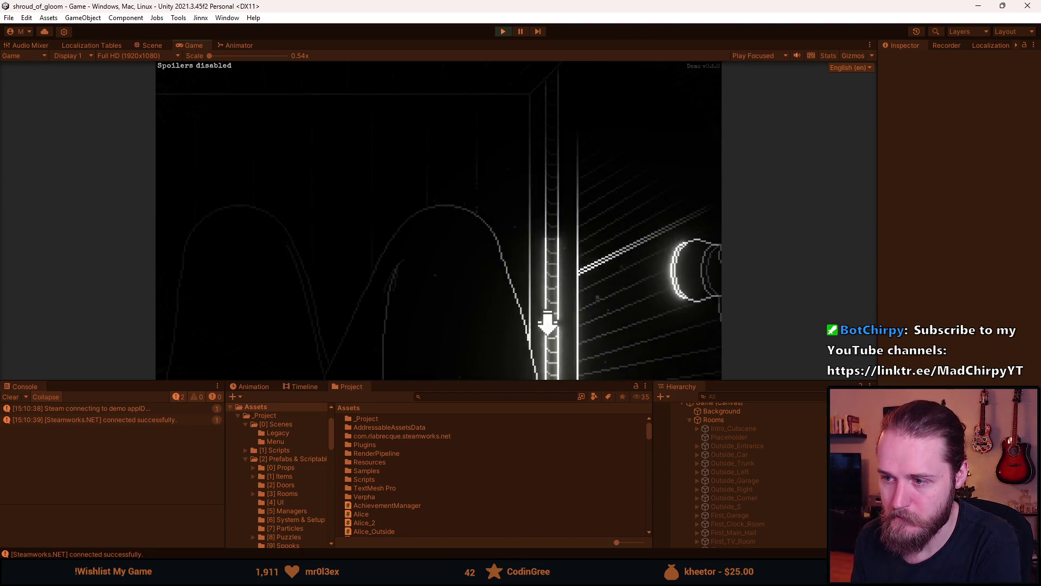
# - Climb down and back up the shaft ladder, then walk through the doorway into the kitchen
pyautogui.click(548, 325)
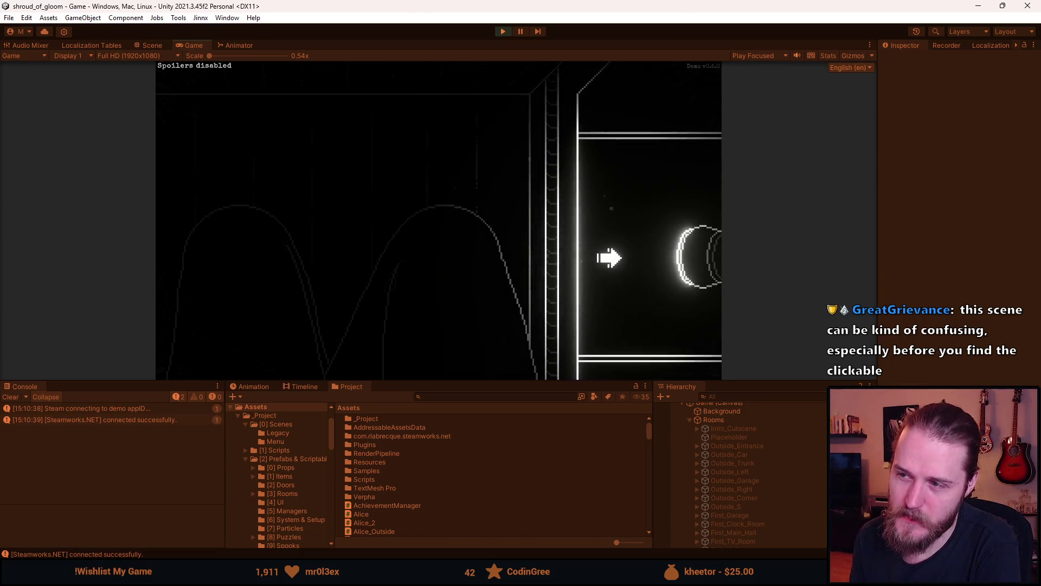
pyautogui.click(558, 108)
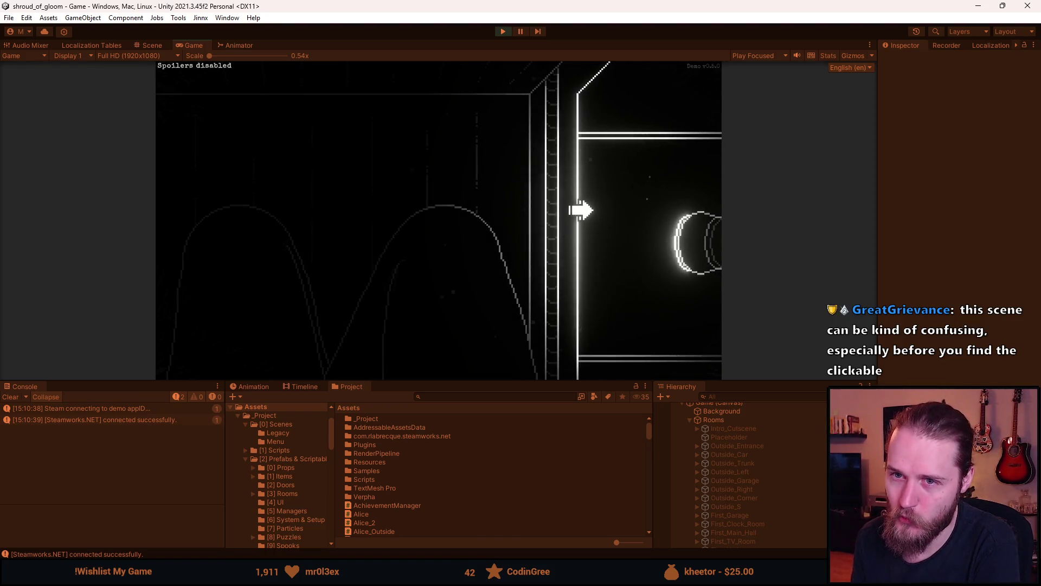
pyautogui.click(607, 194)
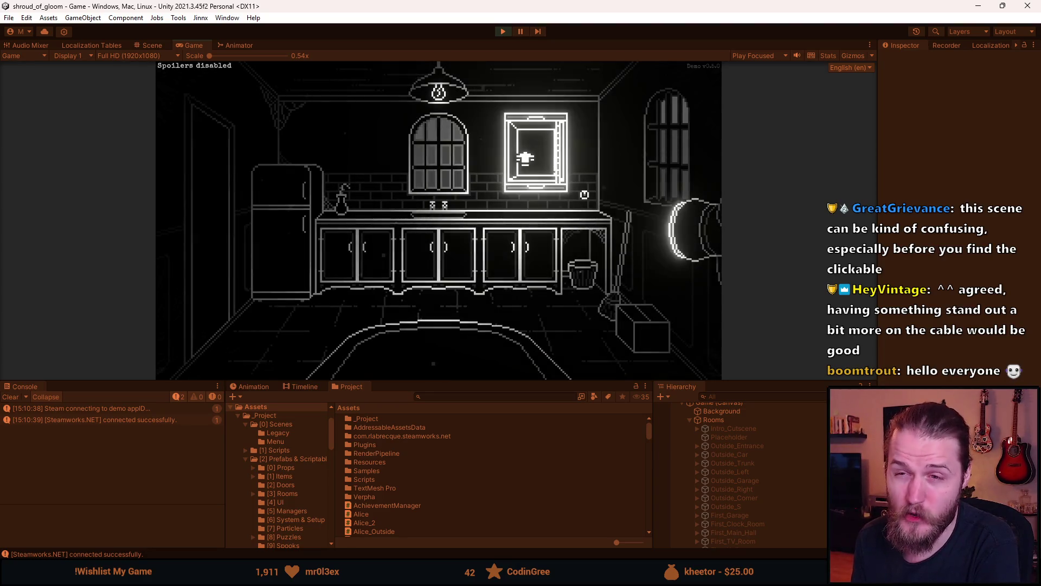
# - View the kitchen wall hatch shaft repeatedly, returning to the kitchen each time, then pause
pyautogui.click(507, 161)
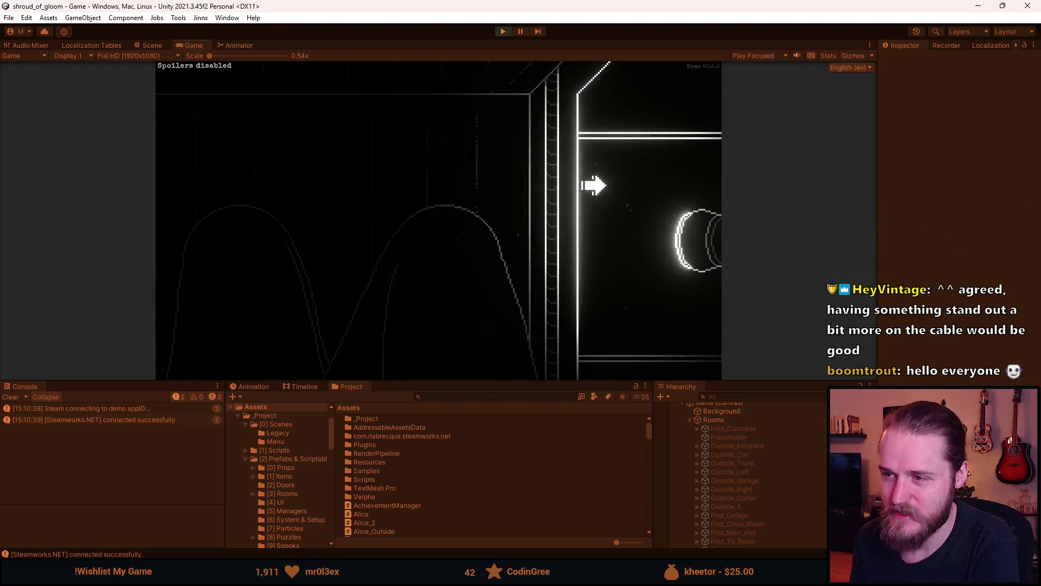
pyautogui.click(594, 185)
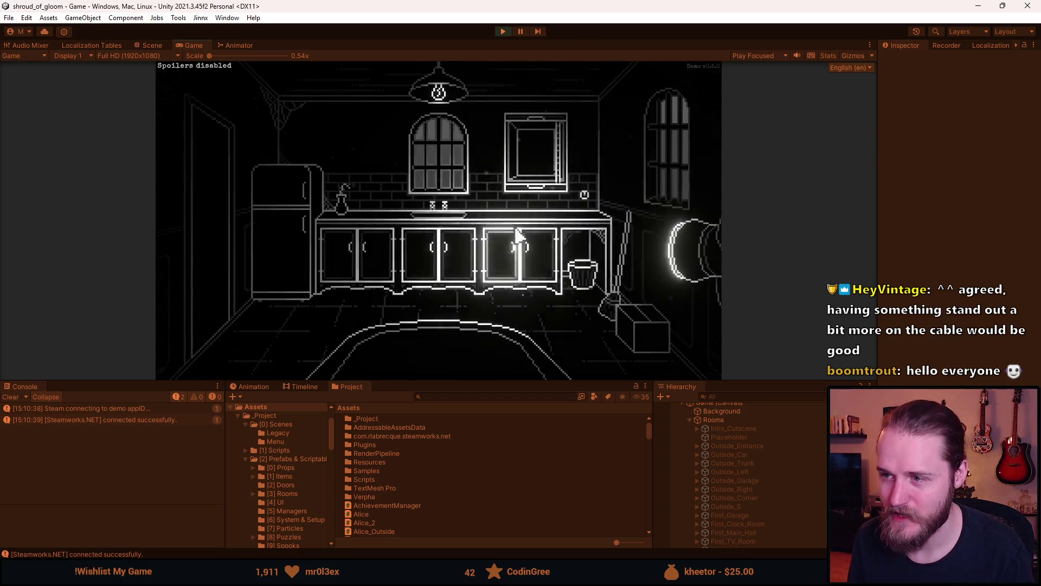
pyautogui.click(536, 152)
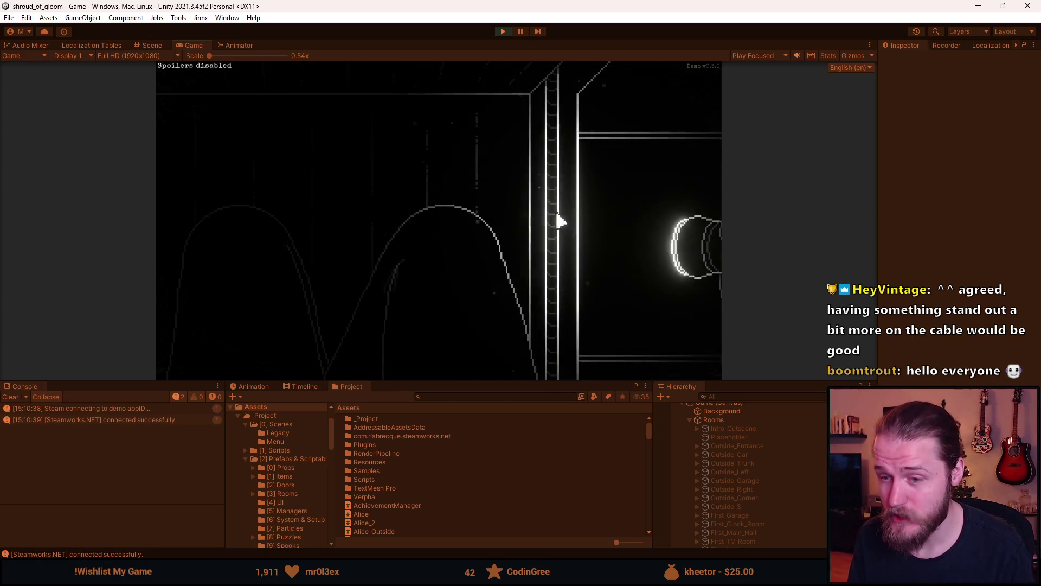
pyautogui.click(649, 223)
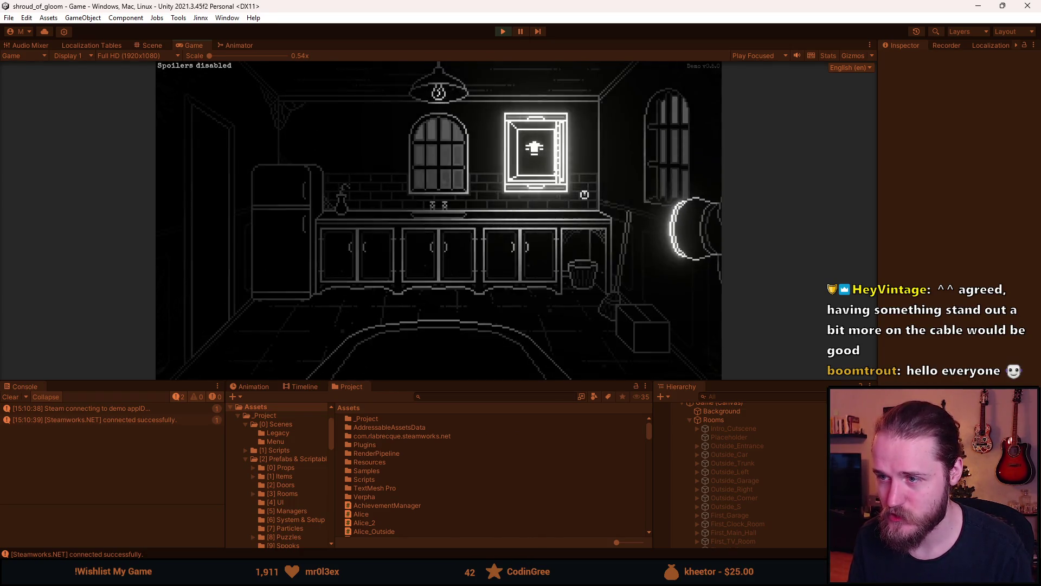
pyautogui.click(532, 147)
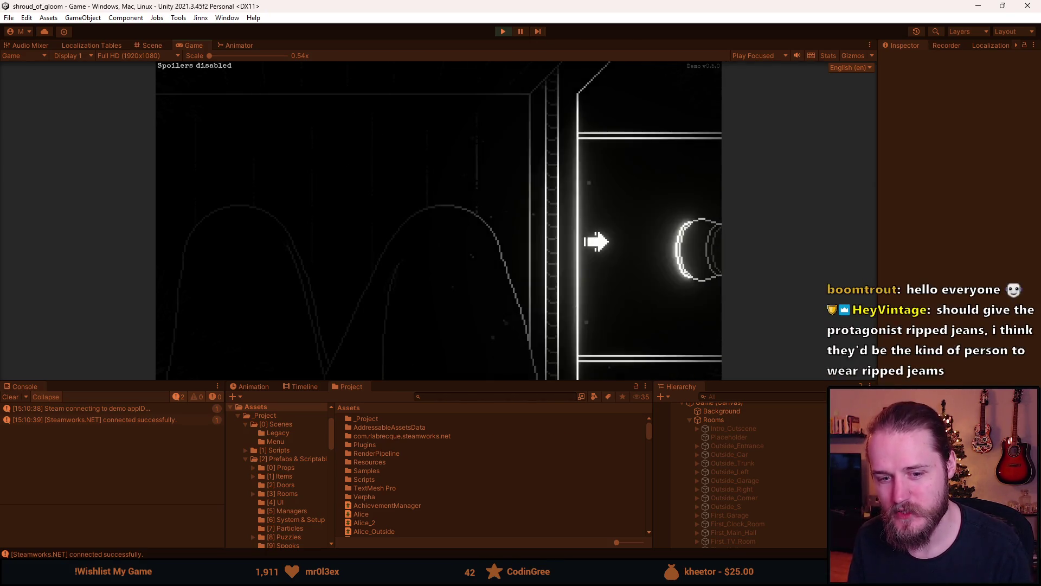
pyautogui.click(596, 242)
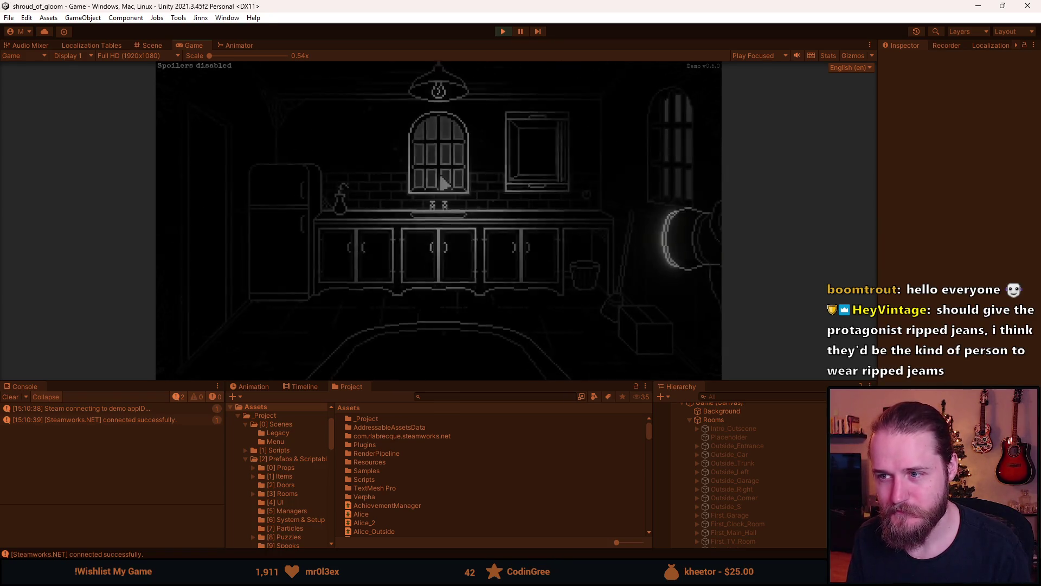
pyautogui.press('Escape')
# - Stop Play mode and briefly toggle the Dumbwaiter_First_Floor room on and off
pyautogui.click(507, 32)
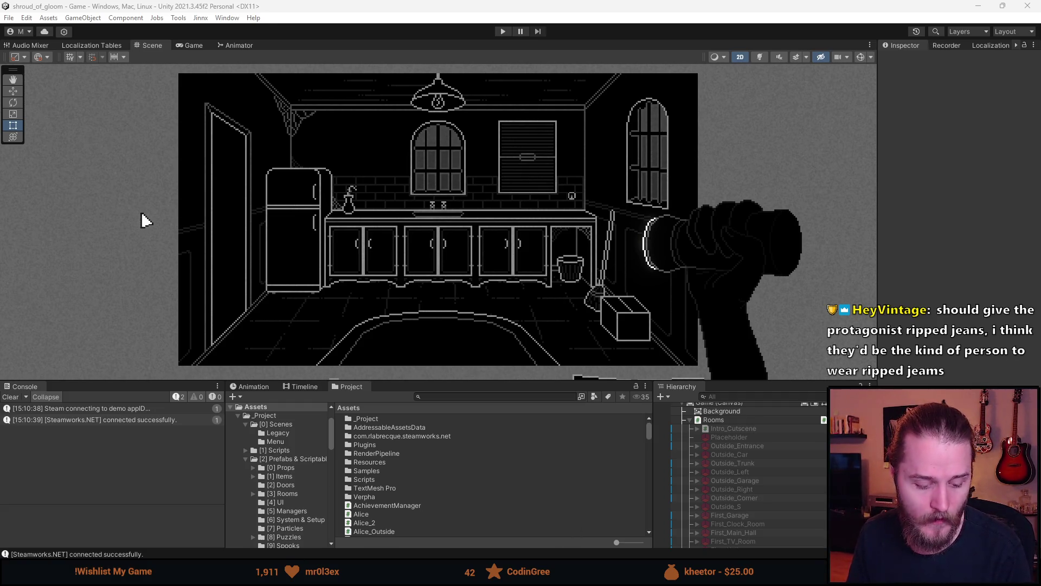
pyautogui.scroll(-10, 753, 472)
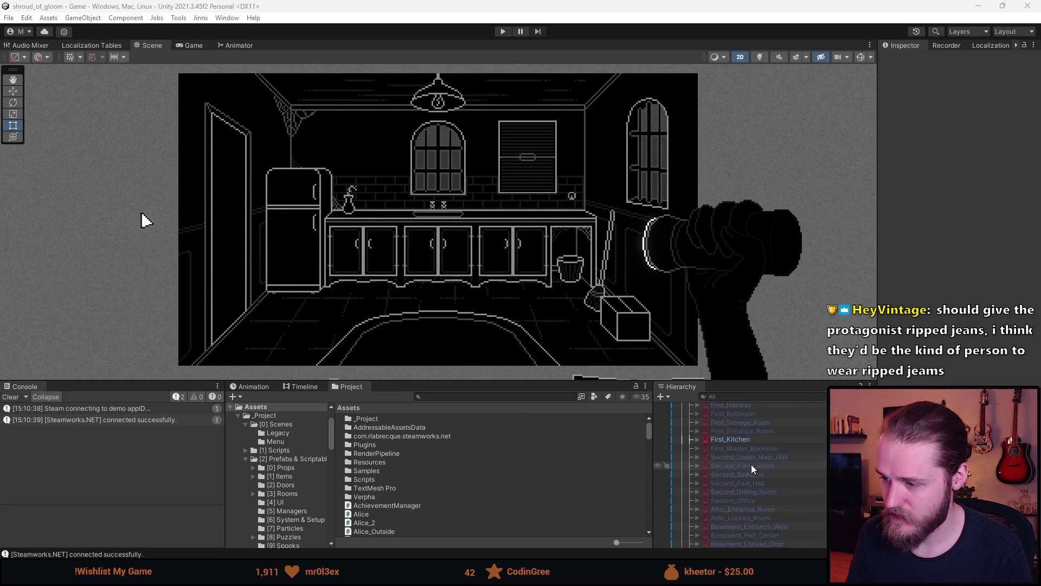
pyautogui.hotkey('alt', 'shift', 'a')
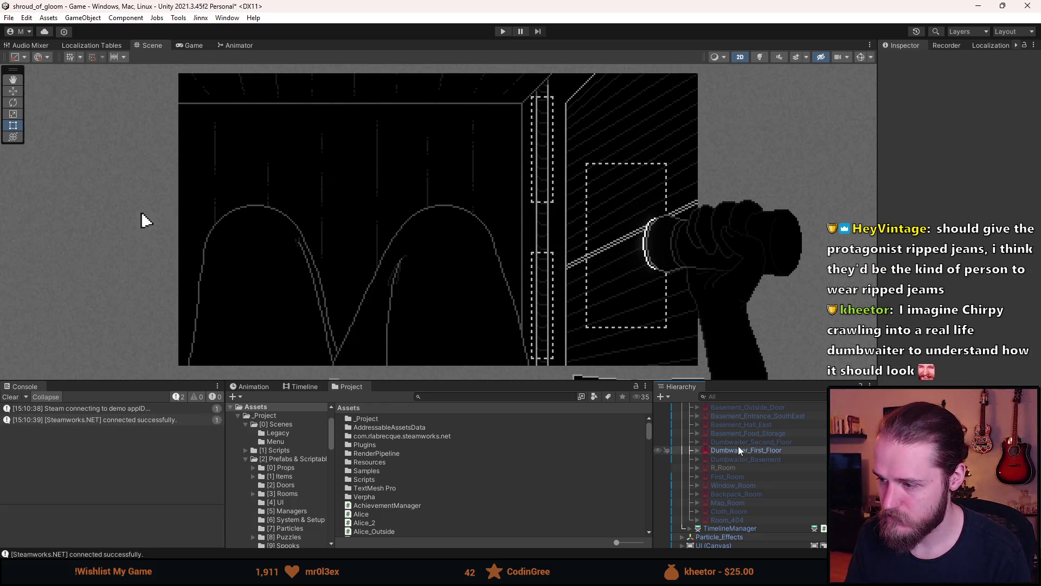
pyautogui.hotkey('alt', 'shift', 'a')
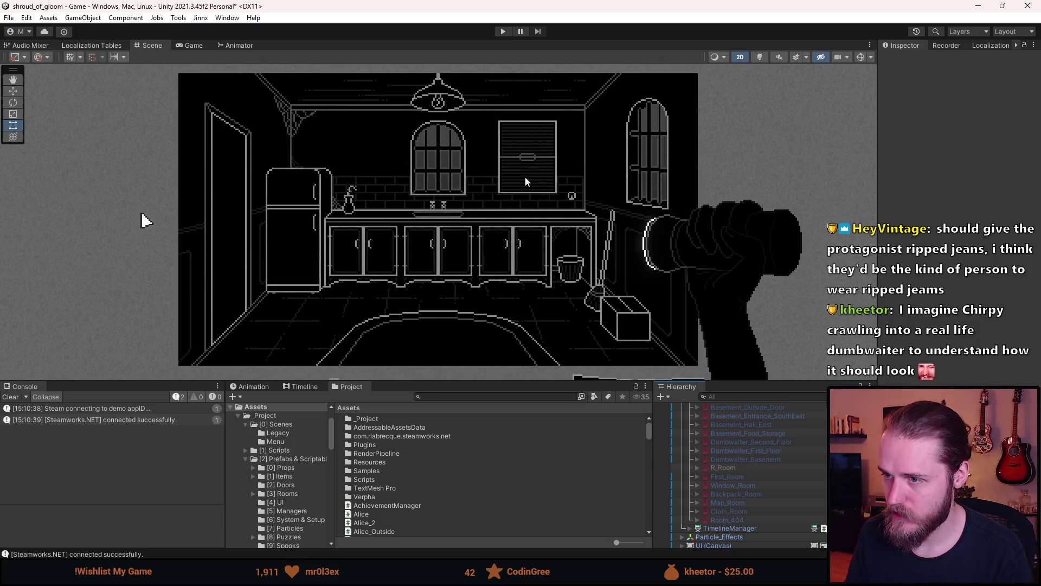
# - In Dumbwaiter.png, sample the red, add a new layer and set a 12px brush
pyautogui.hotkey('alt', 'Tab')
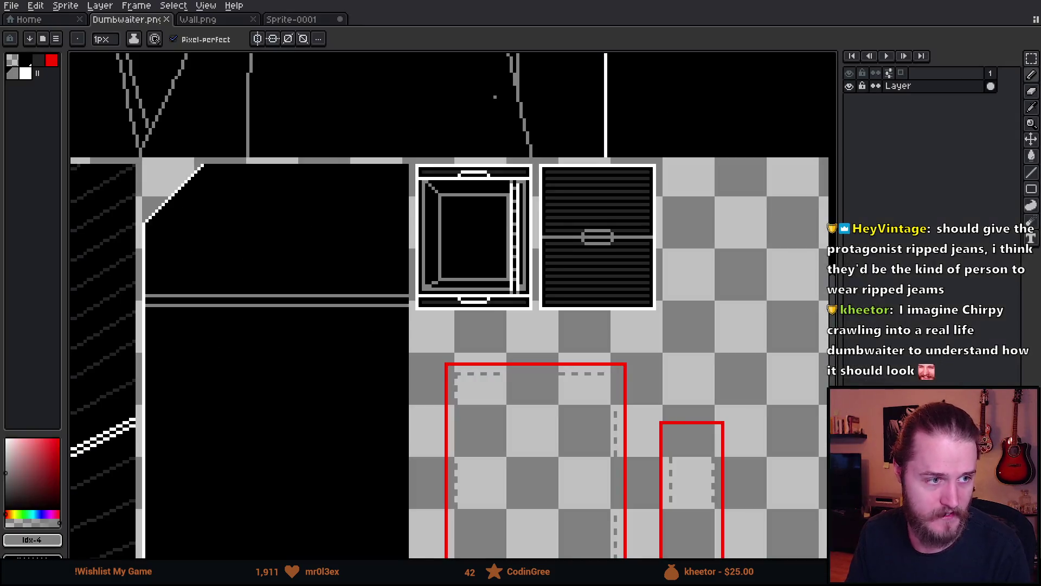
pyautogui.scroll(1, 548, 438)
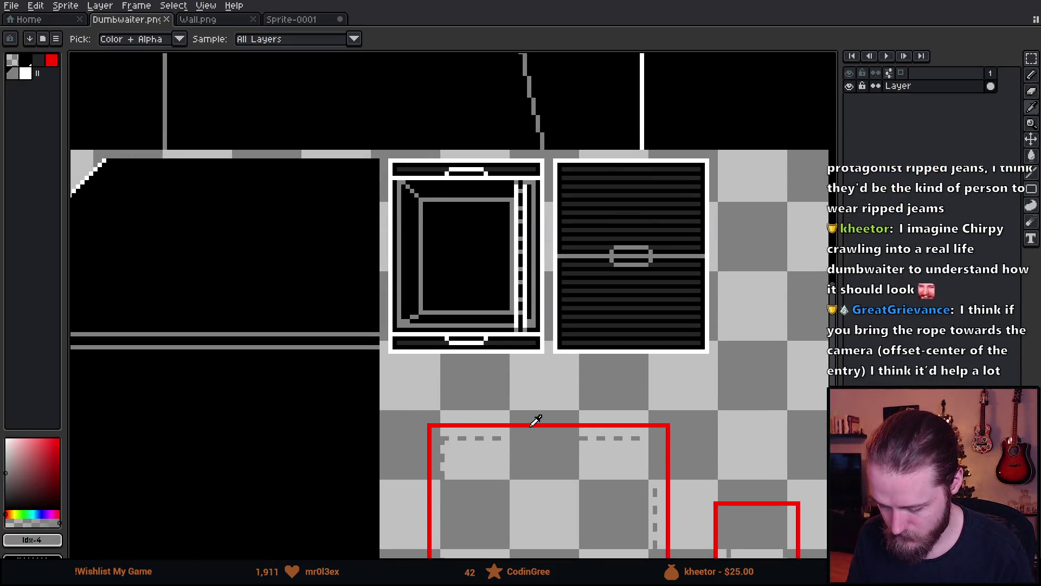
pyautogui.click(531, 425)
pyautogui.hotkey('shift', 'n')
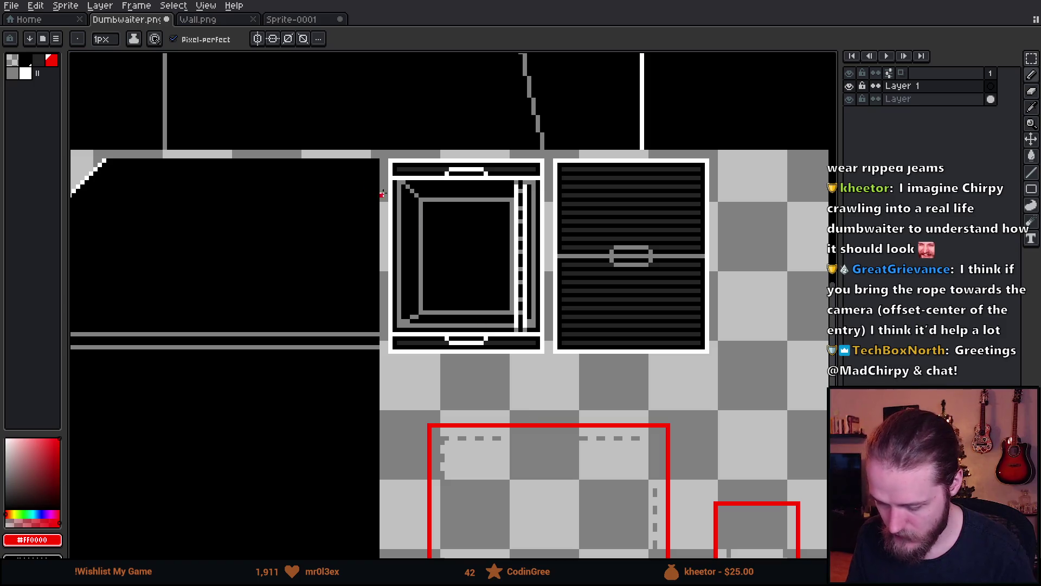
pyautogui.press('+')
pyautogui.press('+')
pyautogui.press('+')
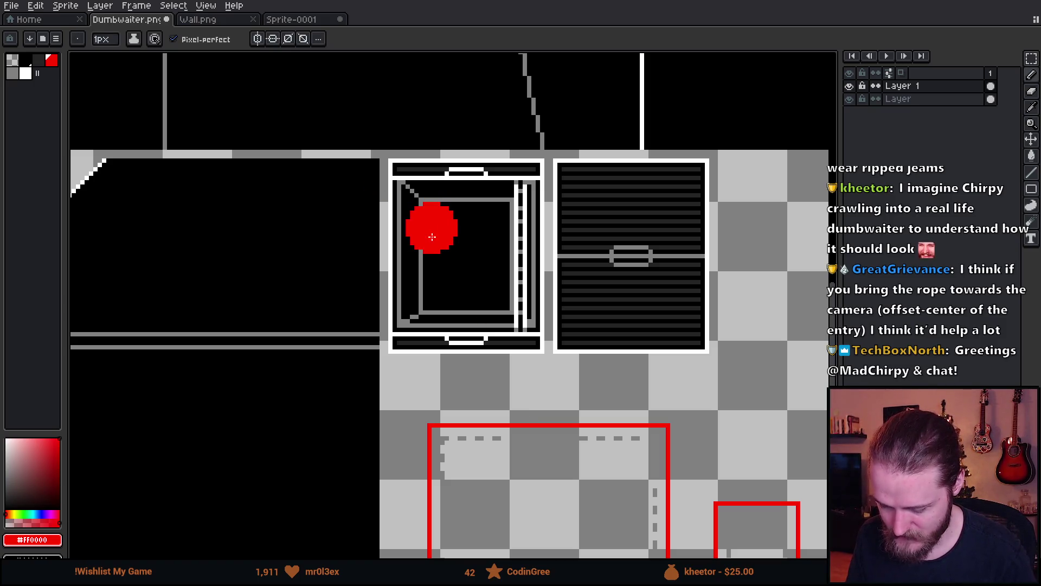
# - Draw a red stick figure with legs and an arm inside the dumbwaiter box
pyautogui.moveTo(424, 249)
pyautogui.mouseDown()
pyautogui.moveTo(434, 318)
pyautogui.moveTo(472, 253)
pyautogui.moveTo(460, 310)
pyautogui.moveTo(504, 328)
pyautogui.mouseUp()
pyautogui.hotkey('ctrl', 'z')
pyautogui.moveTo(483, 278); pyautogui.dragTo(491, 334)
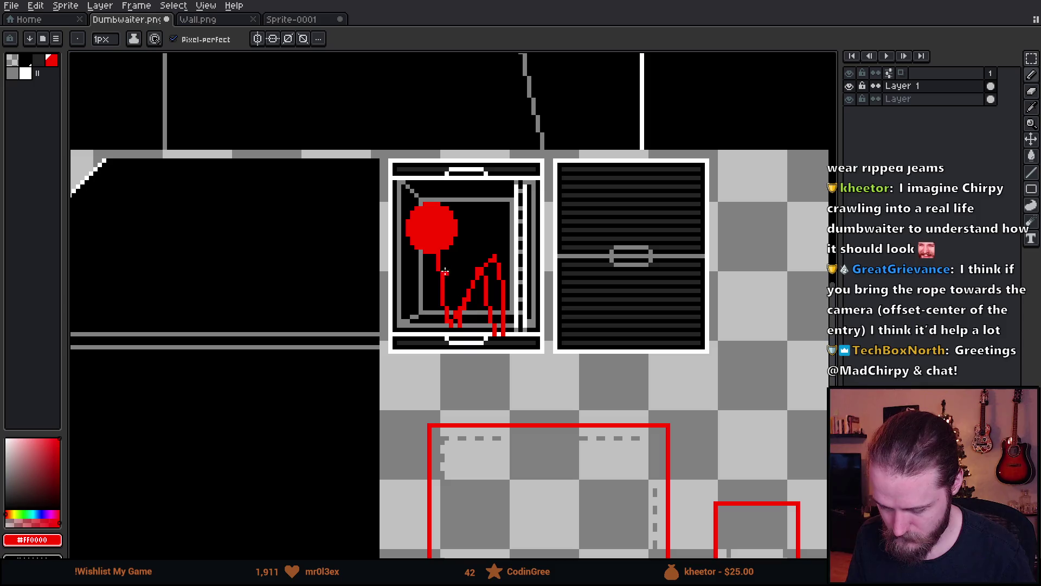
pyautogui.moveTo(439, 265); pyautogui.dragTo(486, 238)
pyautogui.moveTo(430, 272); pyautogui.dragTo(428, 312)
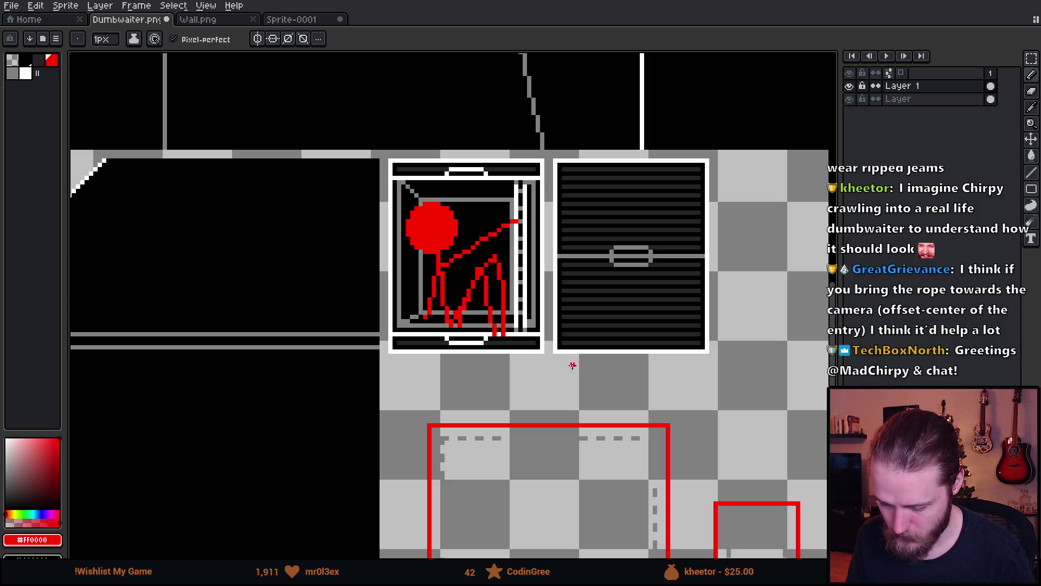
pyautogui.scroll(-2, 386, 324)
pyautogui.scroll(2, 492, 239)
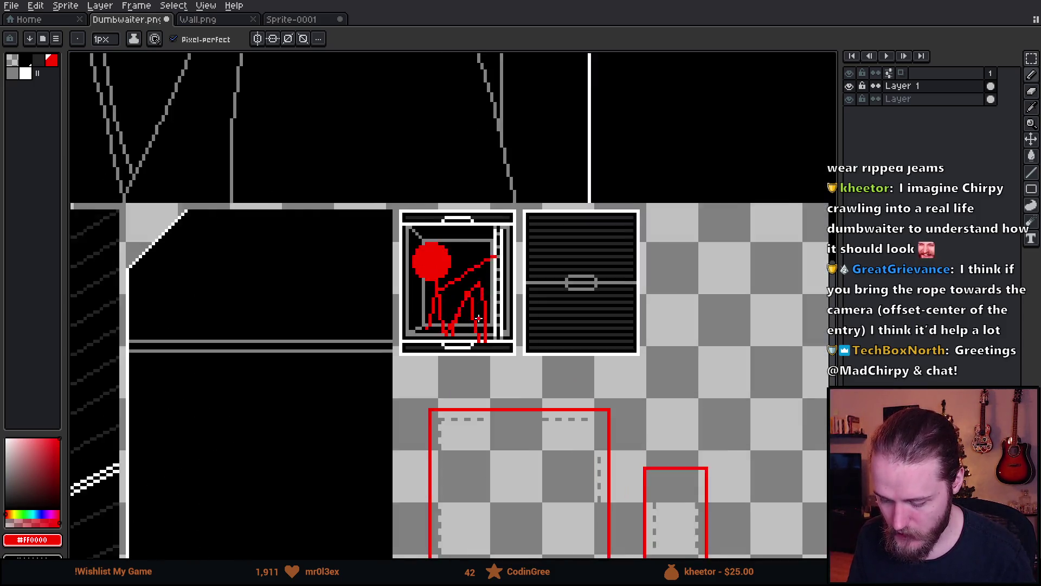
# - Draw a red arrow rightward from the figure's hand and an oval over the black panel
pyautogui.moveTo(480, 238); pyautogui.dragTo(737, 243)
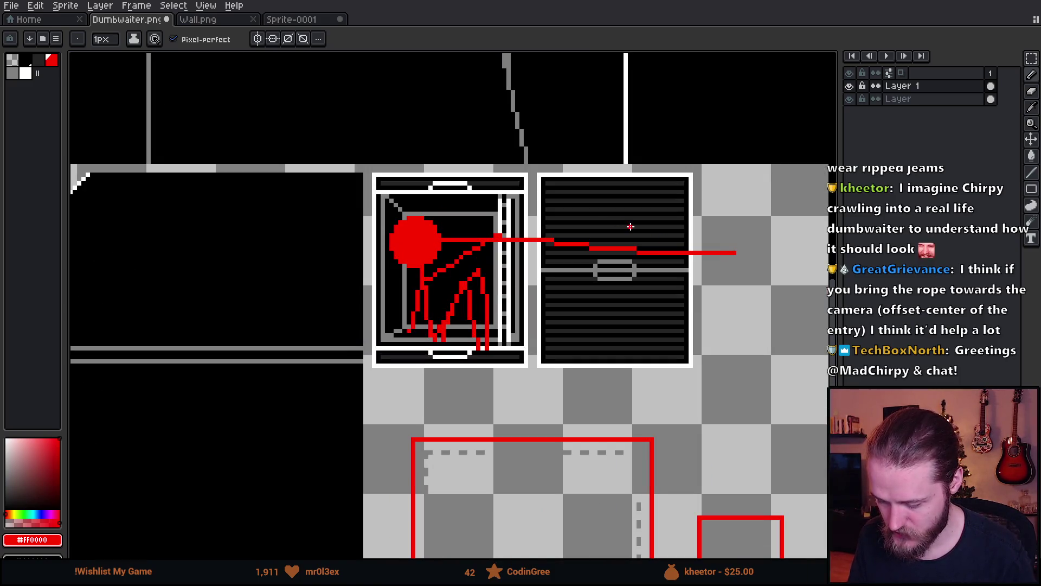
pyautogui.moveTo(586, 212)
pyautogui.mouseDown()
pyautogui.moveTo(757, 266)
pyautogui.moveTo(627, 337)
pyautogui.mouseUp()
pyautogui.scroll(-3, 627, 338)
pyautogui.scroll(-3, 643, 343)
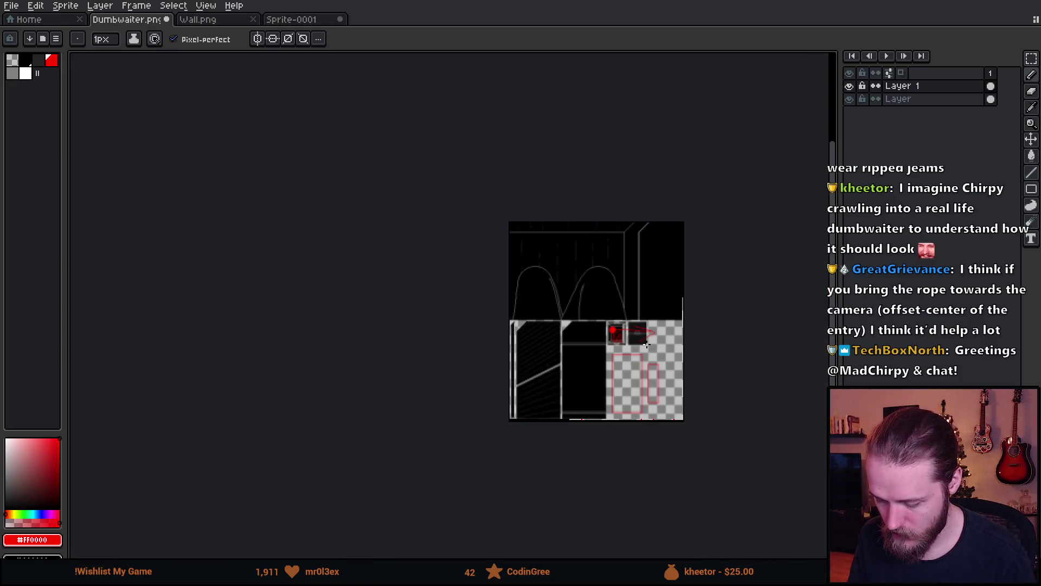
pyautogui.scroll(3, 629, 333)
pyautogui.scroll(-2, 555, 331)
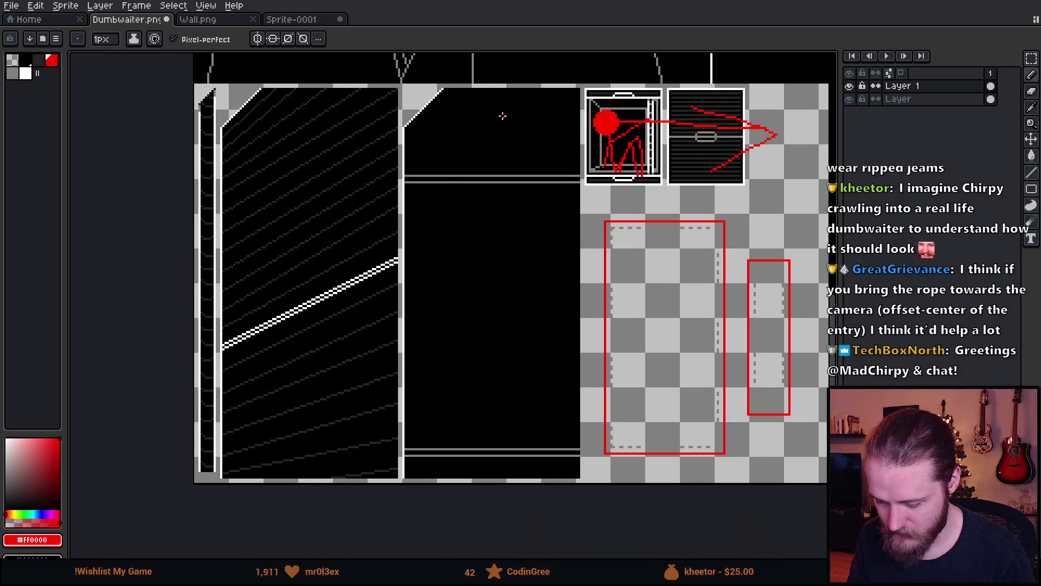
pyautogui.moveTo(502, 117)
pyautogui.mouseDown()
pyautogui.moveTo(485, 497)
pyautogui.moveTo(502, 119)
pyautogui.mouseUp()
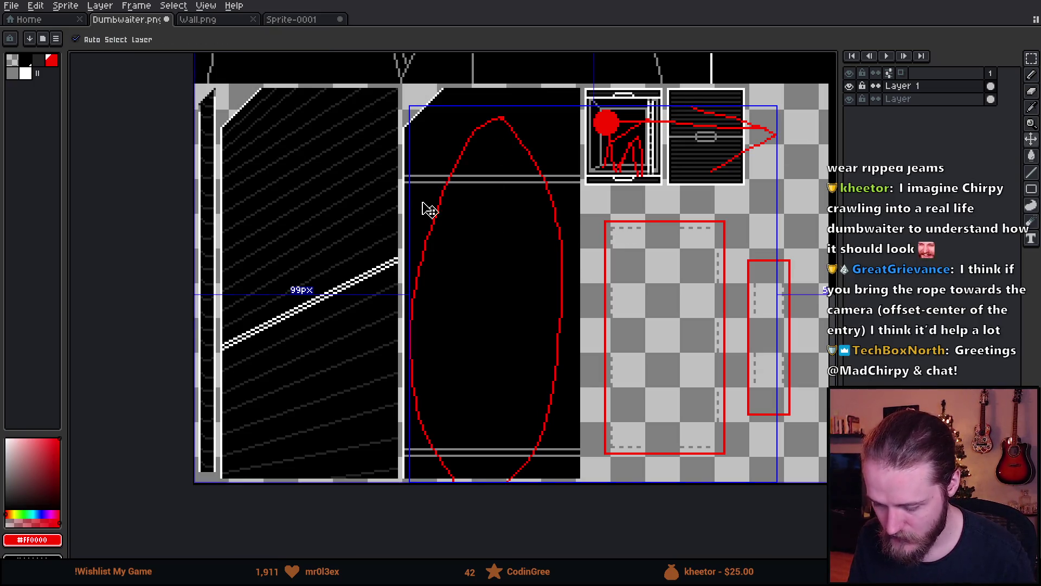
# - Undo the red oval and arrow sketches, clearing the dumbwaiter box
pyautogui.hscroll(2, 559, 217)
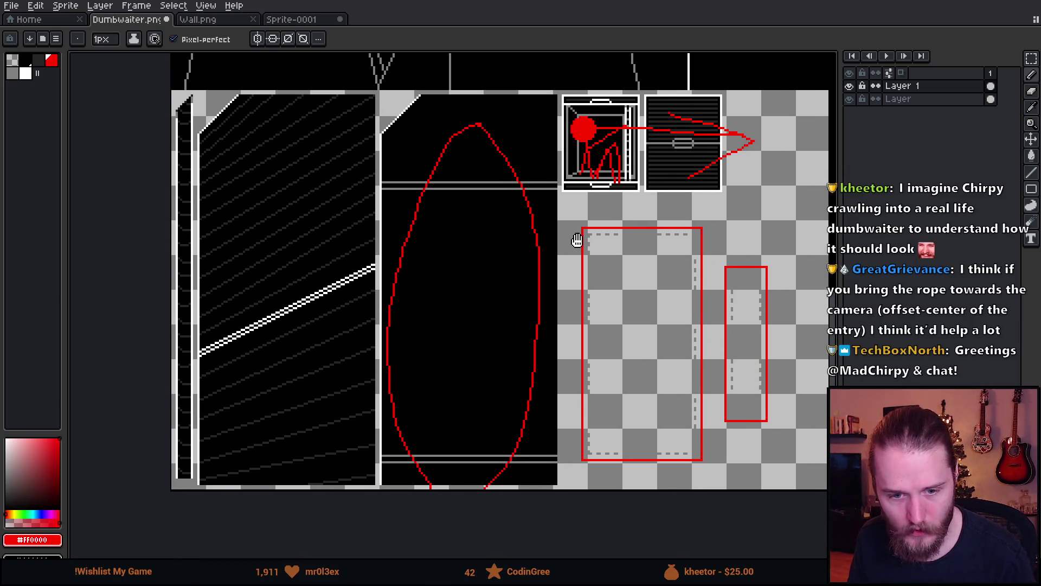
pyautogui.moveTo(570, 244); pyautogui.dragTo(534, 263)
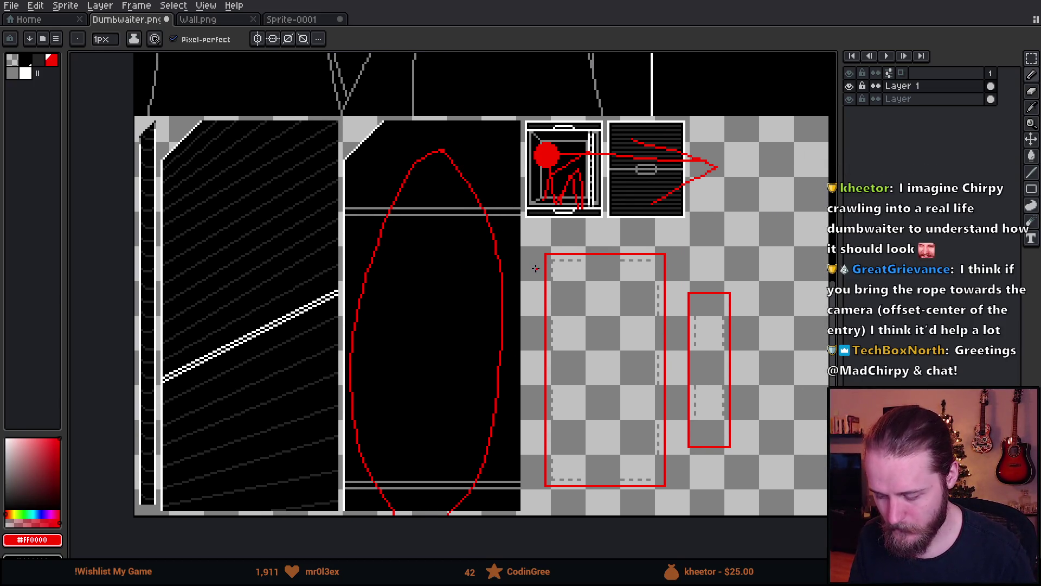
pyautogui.hotkey('ctrl', 'z')
pyautogui.hotkey('ctrl', 'z')
pyautogui.hotkey('ctrl', 'z')
pyautogui.hotkey('ctrl', 'z')
pyautogui.hotkey('ctrl', 'z')
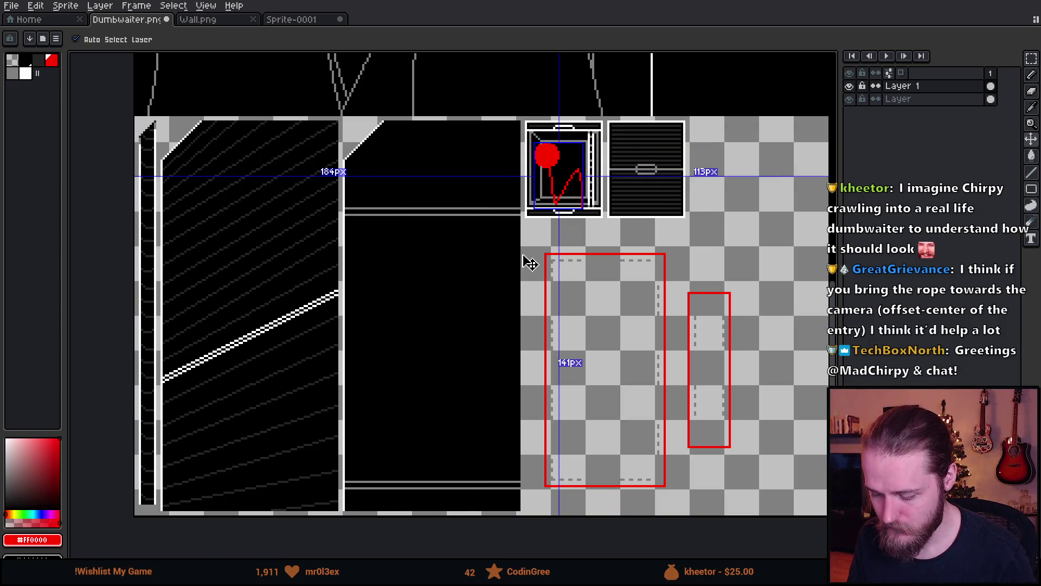
pyautogui.moveTo(658, 200)
pyautogui.mouseDown()
pyautogui.moveTo(561, 304)
pyautogui.moveTo(545, 290)
pyautogui.mouseUp()
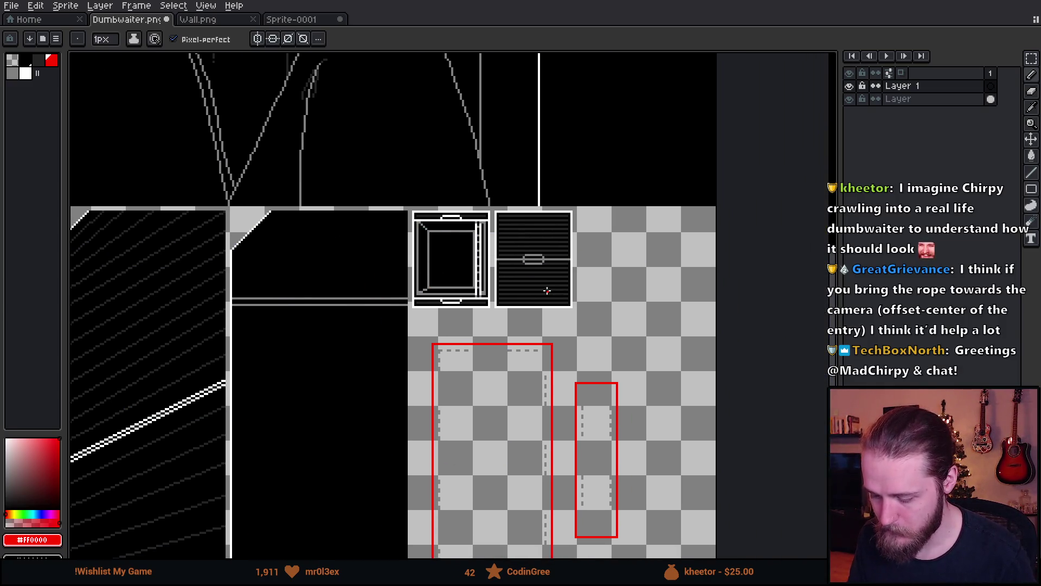
pyautogui.scroll(-2, 484, 261)
pyautogui.scroll(2, 485, 261)
pyautogui.scroll(-2, 484, 261)
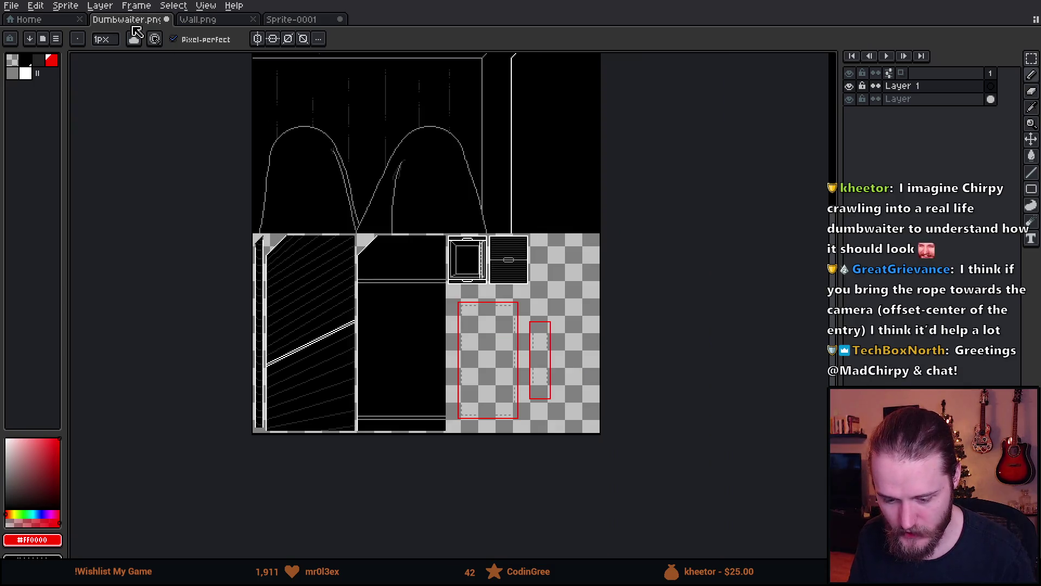
# - Extend the canvas to the right with Canvas Size, adding empty transparent space
pyautogui.click(65, 5)
pyautogui.click(111, 82)
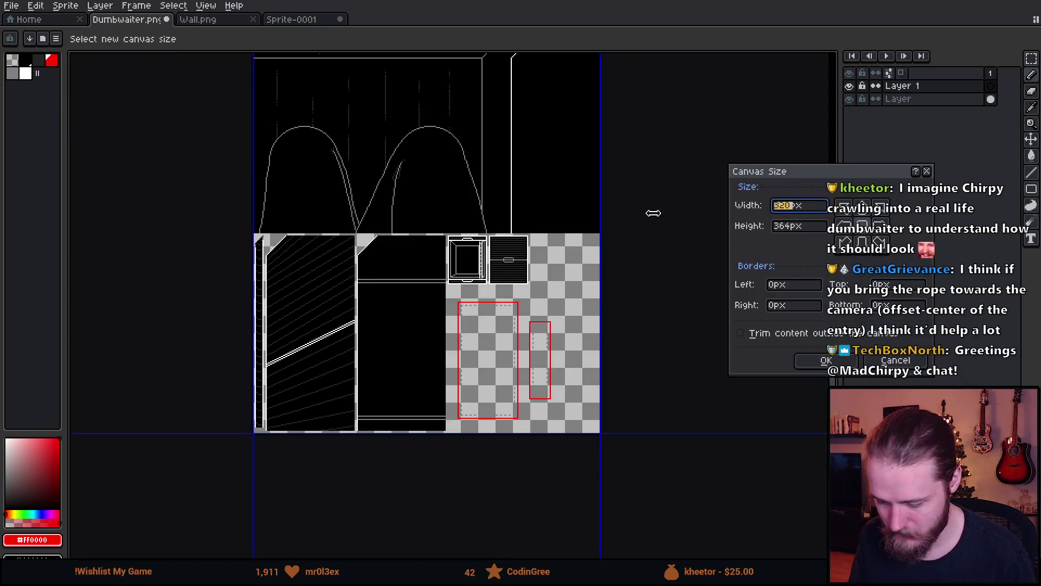
pyautogui.moveTo(603, 198)
pyautogui.mouseDown()
pyautogui.moveTo(735, 212)
pyautogui.moveTo(786, 237)
pyautogui.moveTo(821, 239)
pyautogui.mouseUp()
pyautogui.click(831, 358)
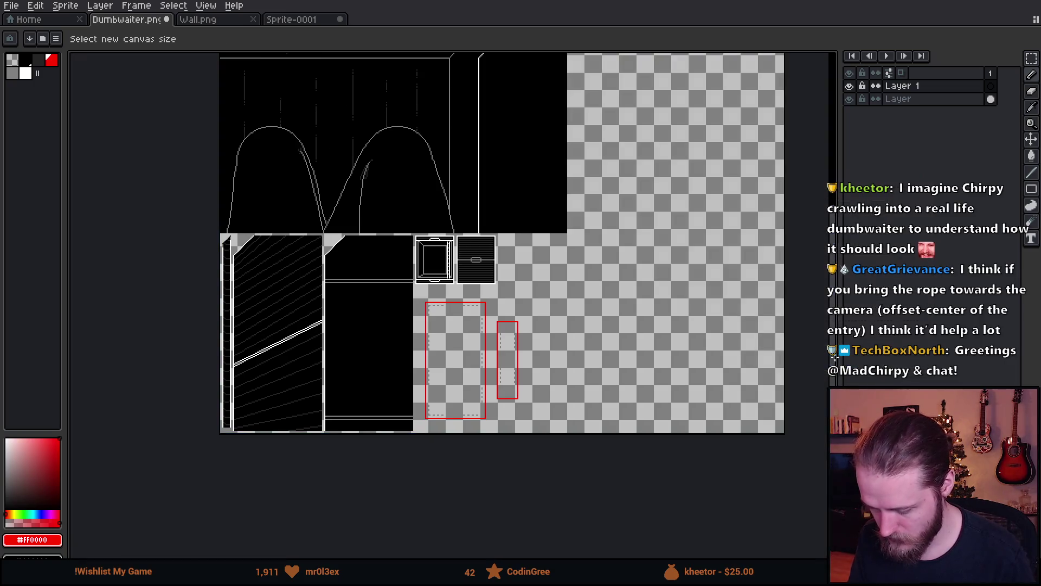
# - Select the tall black wall panel on the bottom artwork layer
pyautogui.click(850, 100)
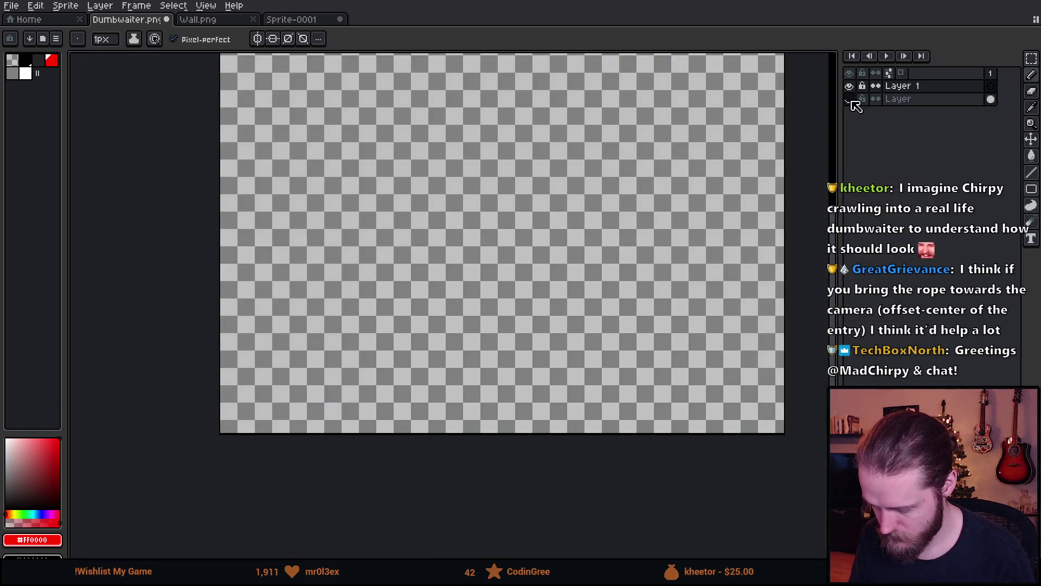
pyautogui.click(850, 100)
pyautogui.click(918, 102)
pyautogui.press('m')
pyautogui.scroll(2, 387, 278)
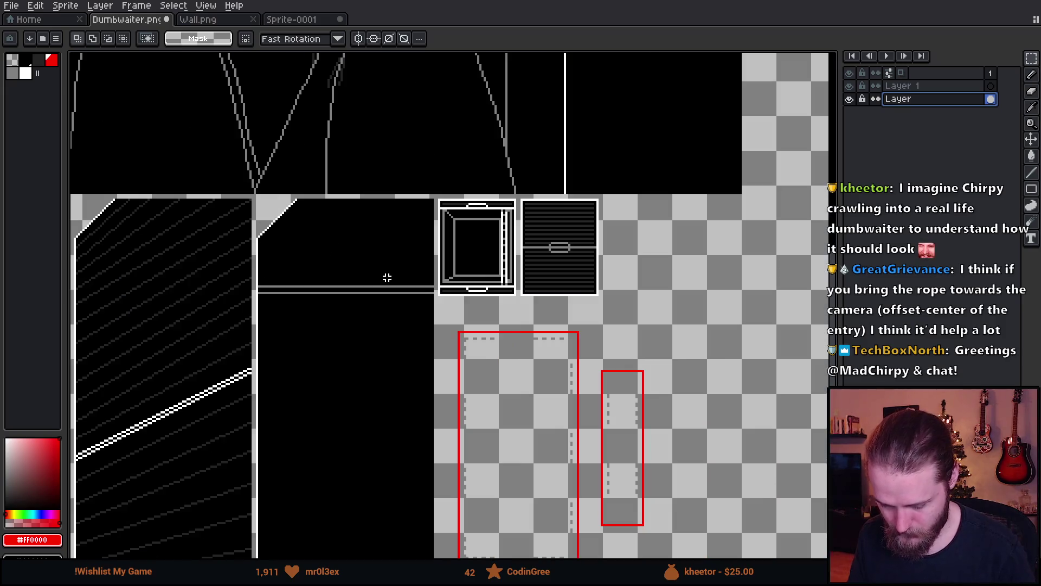
pyautogui.moveTo(387, 277); pyautogui.dragTo(452, 193)
pyautogui.moveTo(317, 111)
pyautogui.mouseDown()
pyautogui.moveTo(454, 460)
pyautogui.moveTo(497, 525)
pyautogui.mouseUp()
# - Move the black panel into the new empty area and nudge it into alignment
pyautogui.scroll(-2, 490, 301)
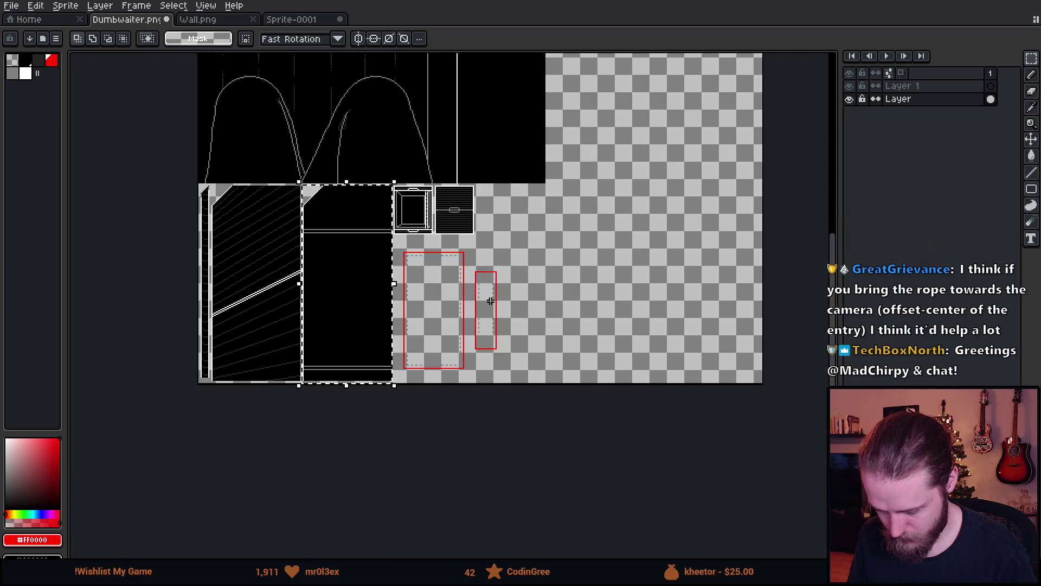
pyautogui.moveTo(350, 304)
pyautogui.mouseDown()
pyautogui.moveTo(457, 332)
pyautogui.moveTo(565, 305)
pyautogui.moveTo(559, 311)
pyautogui.mouseUp()
pyautogui.scroll(2, 558, 312)
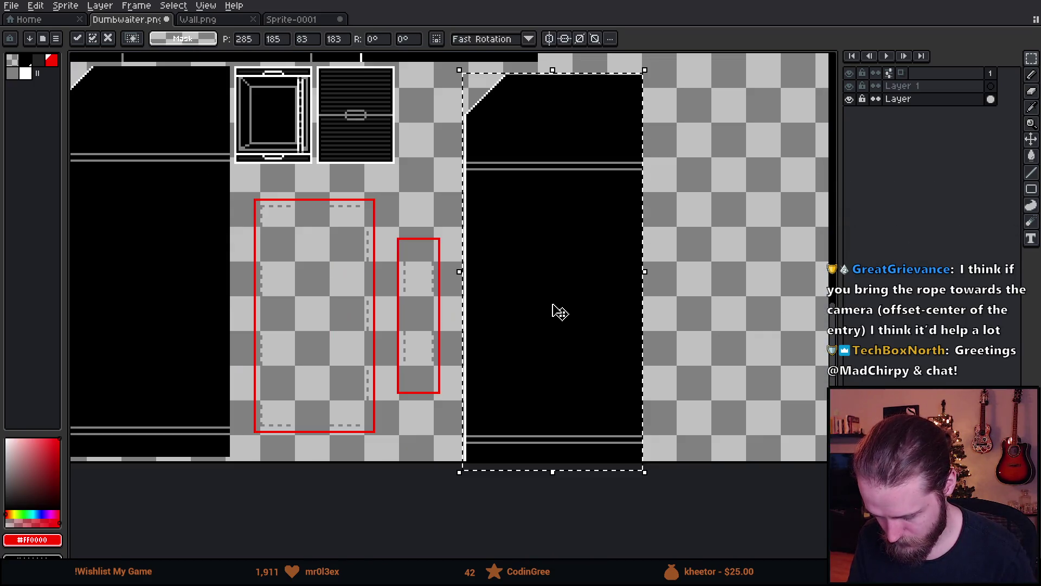
pyautogui.press('Left')
pyautogui.press('Left')
pyautogui.press('Up')
pyautogui.press('Up')
pyautogui.press('Up')
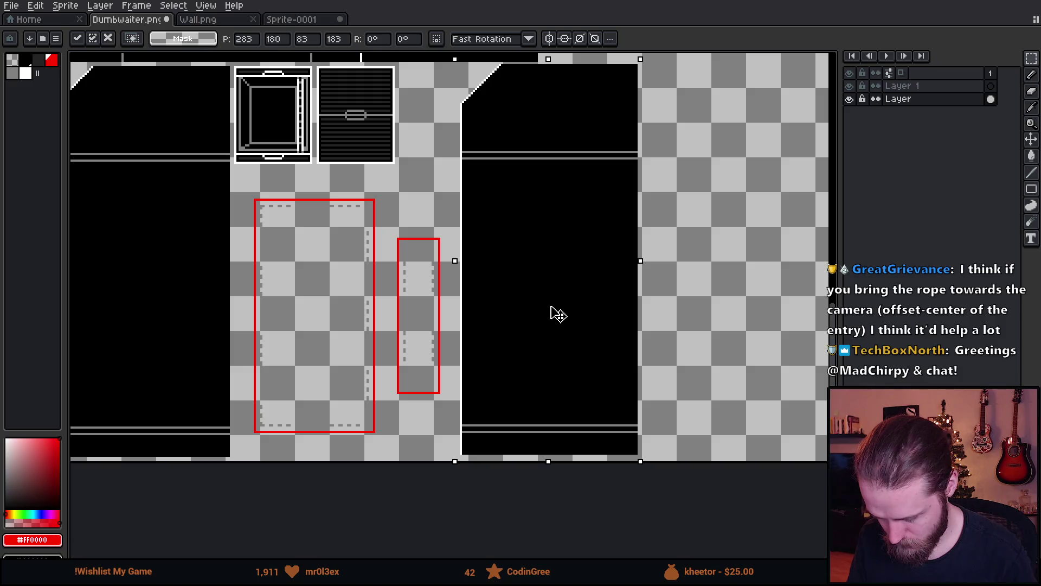
pyautogui.press('Down')
pyautogui.press('Down')
pyautogui.press('Up')
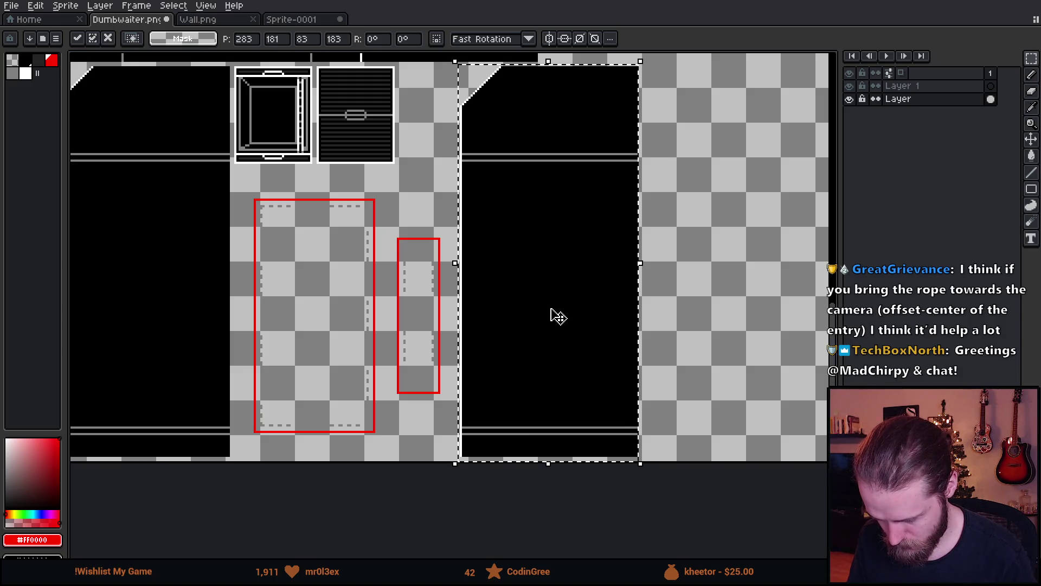
pyautogui.scroll(-2, 558, 317)
pyautogui.click(577, 261)
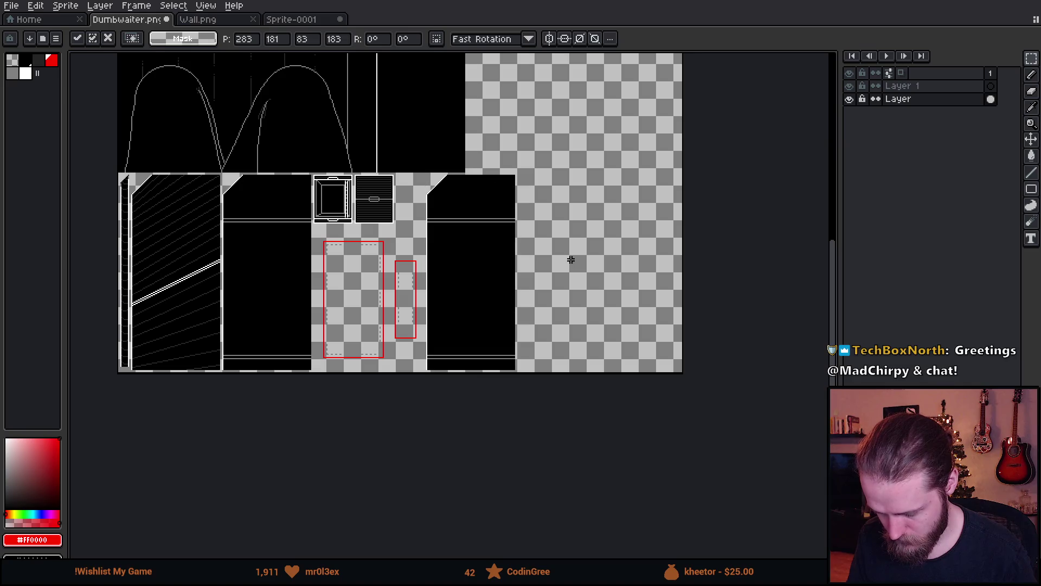
pyautogui.scroll(2, 514, 262)
# - Paste a copy of the black panel right beside the original
pyautogui.hotkey('ctrl', 'v')
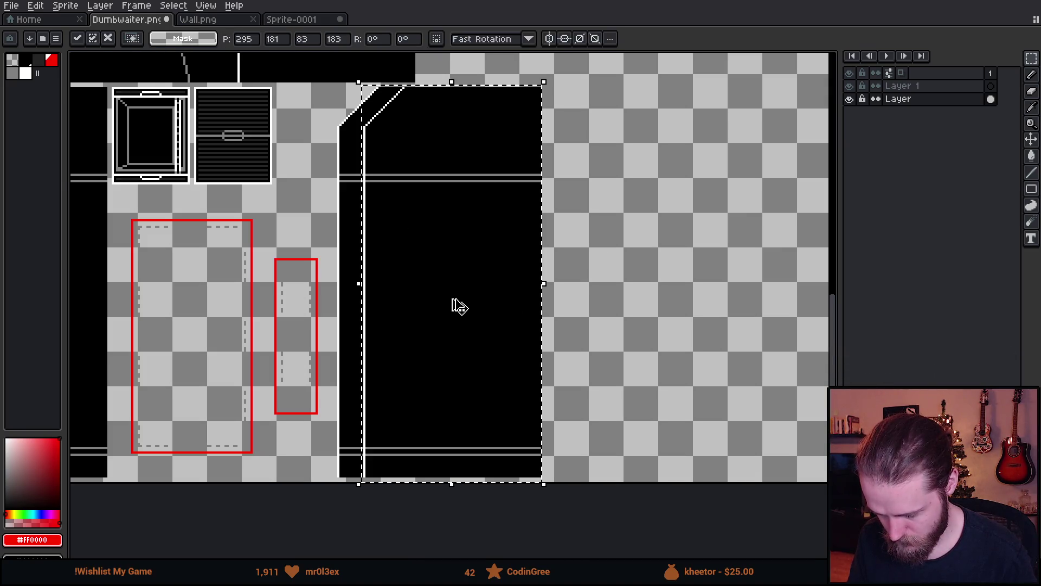
pyautogui.moveTo(458, 304); pyautogui.dragTo(579, 302)
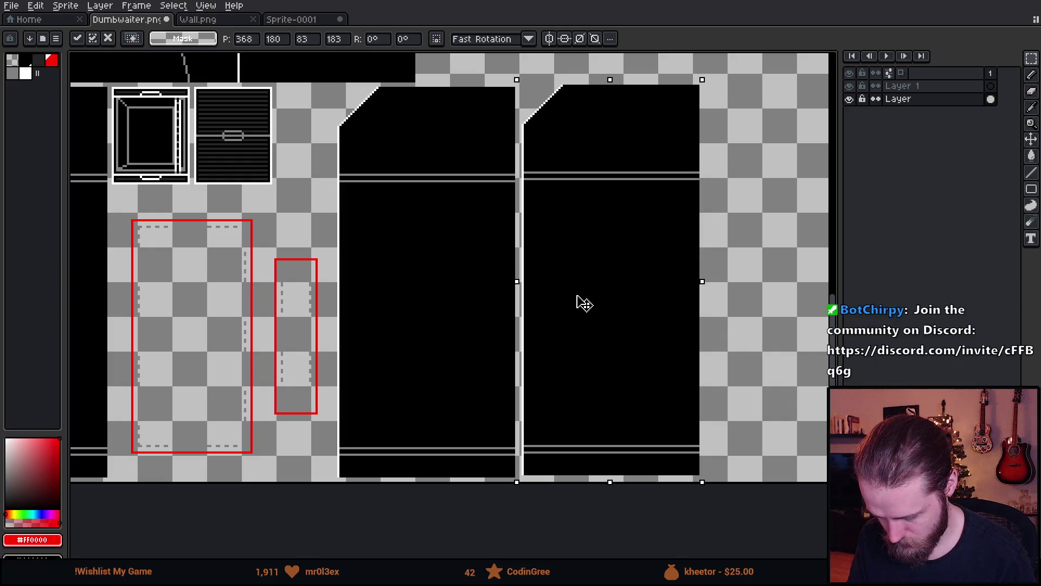
pyautogui.click(579, 302)
pyautogui.scroll(-3, 385, 298)
pyautogui.scroll(3, 353, 187)
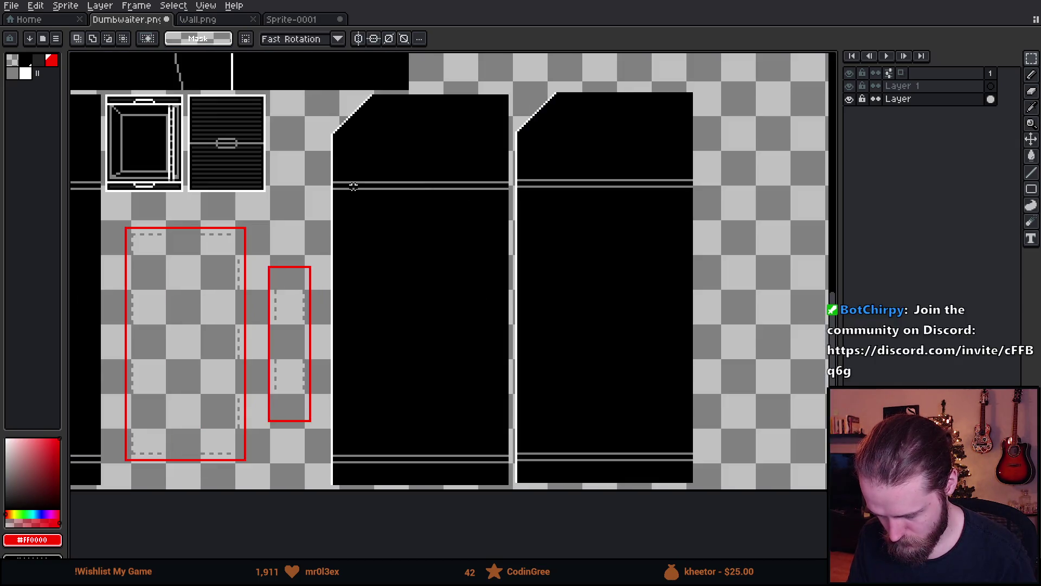
# - Select both black panels and place a copy one panel-width further right
pyautogui.moveTo(318, 93); pyautogui.dragTo(751, 516)
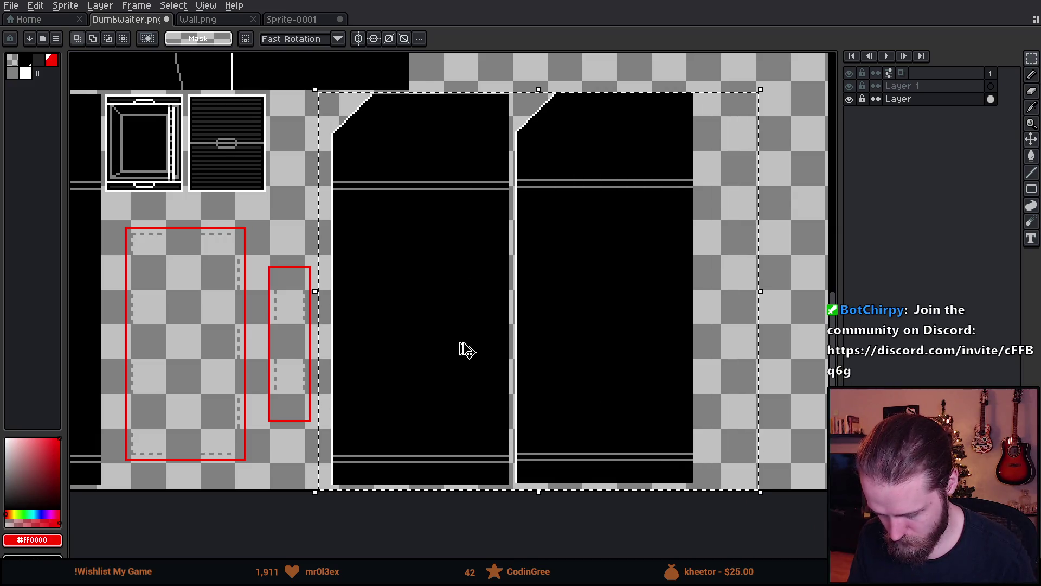
pyautogui.moveTo(464, 349)
pyautogui.mouseDown()
pyautogui.moveTo(491, 355)
pyautogui.moveTo(600, 339)
pyautogui.moveTo(600, 328)
pyautogui.mouseUp()
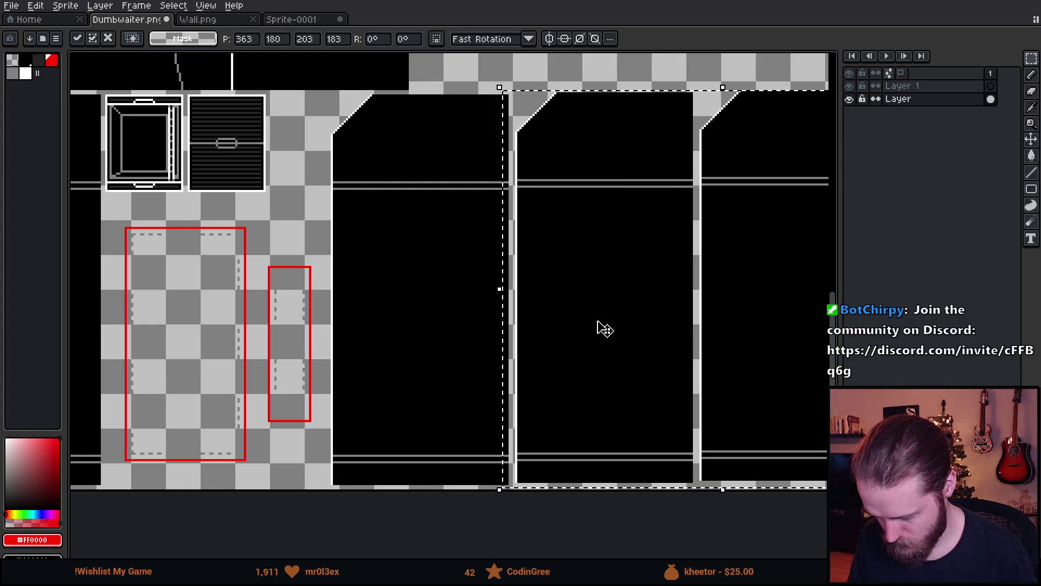
pyautogui.scroll(-2, 599, 327)
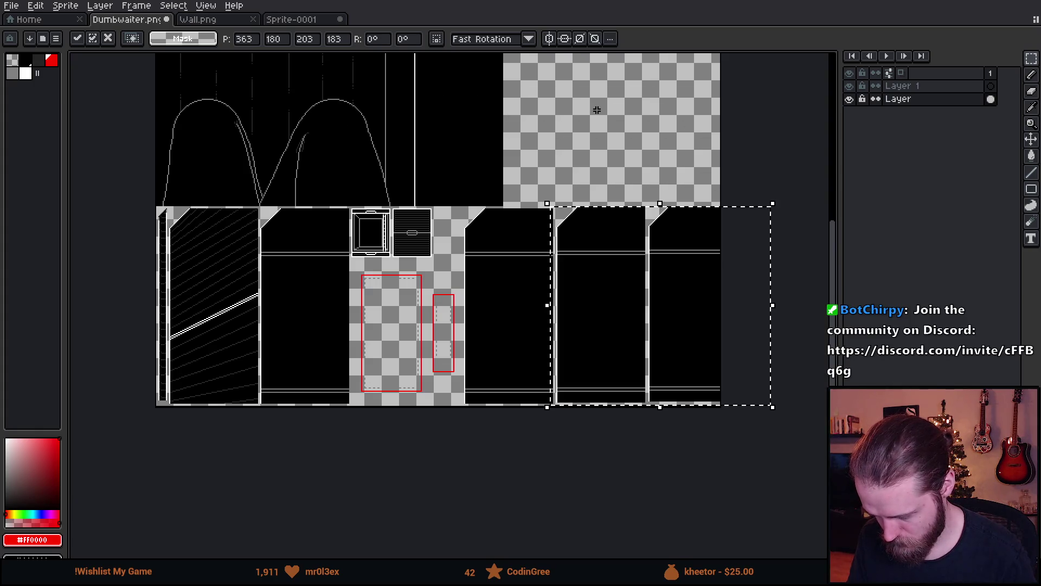
pyautogui.click(627, 152)
# - Widen the canvas 37 px to the right, to 557 px
pyautogui.click(65, 6)
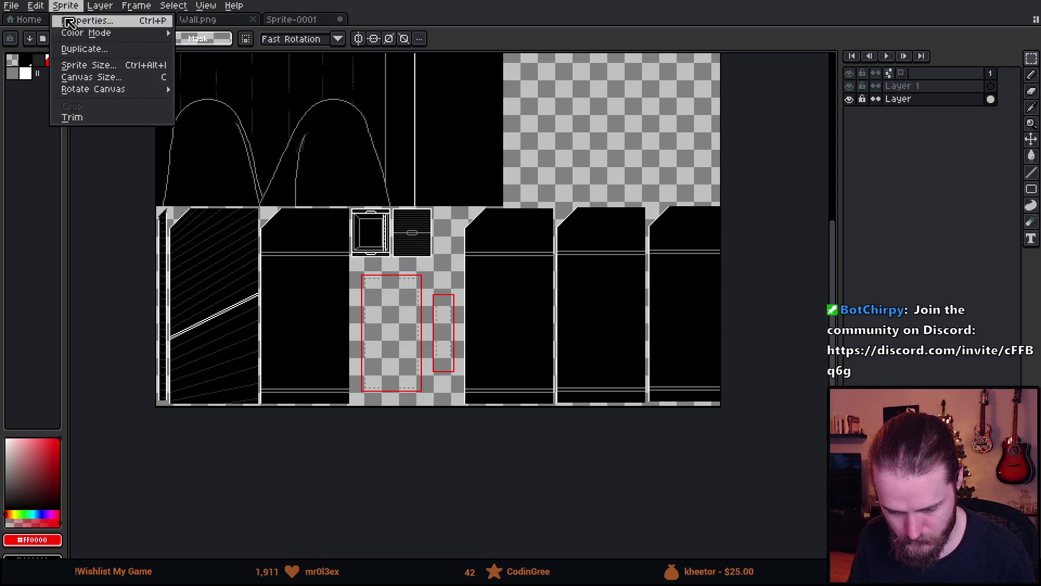
pyautogui.click(112, 79)
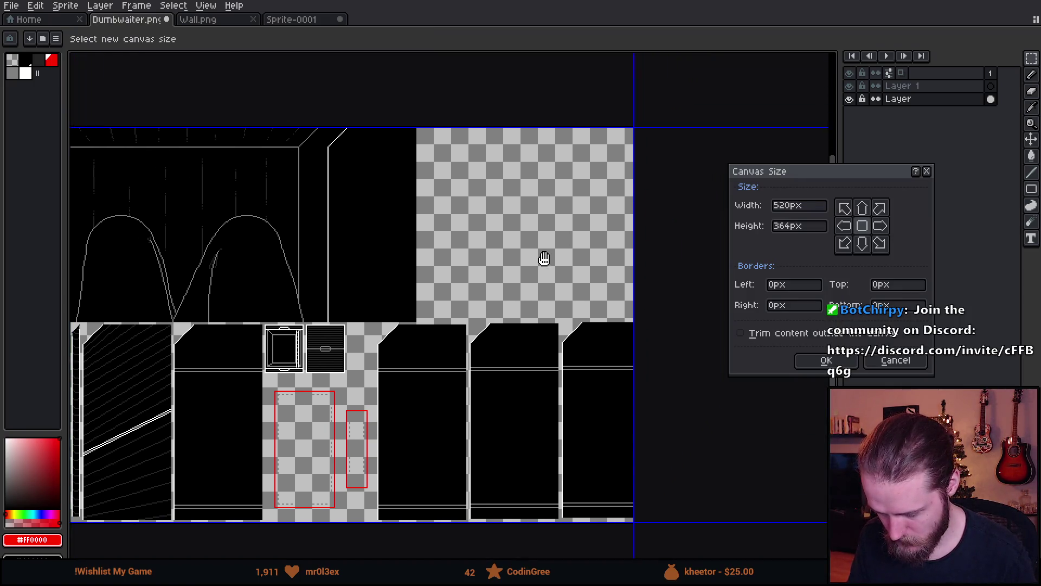
pyautogui.moveTo(622, 238); pyautogui.dragTo(661, 242)
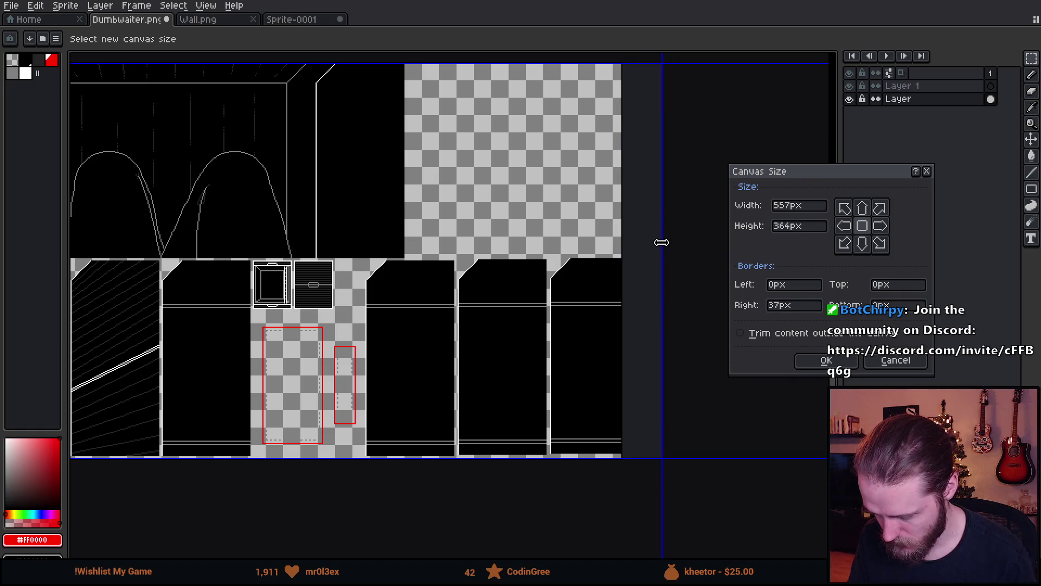
pyautogui.click(829, 362)
# - Paste the copied wall panels and fit them into the widened right side
pyautogui.hotkey('ctrl', 'v')
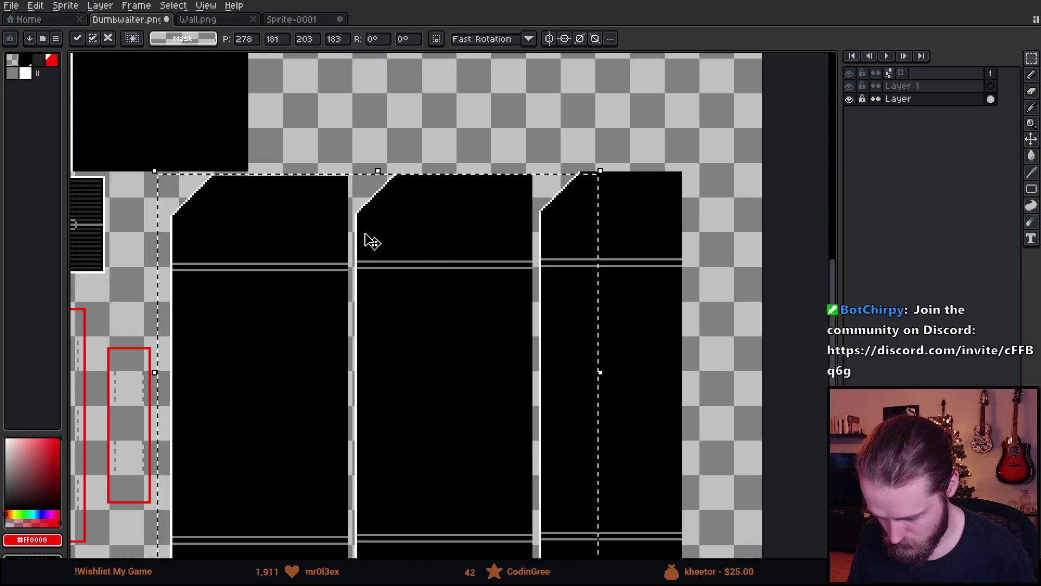
pyautogui.moveTo(368, 239)
pyautogui.mouseDown()
pyautogui.moveTo(515, 290)
pyautogui.moveTo(534, 270)
pyautogui.mouseUp()
pyautogui.press('Return')
pyautogui.scroll(-2, 520, 84)
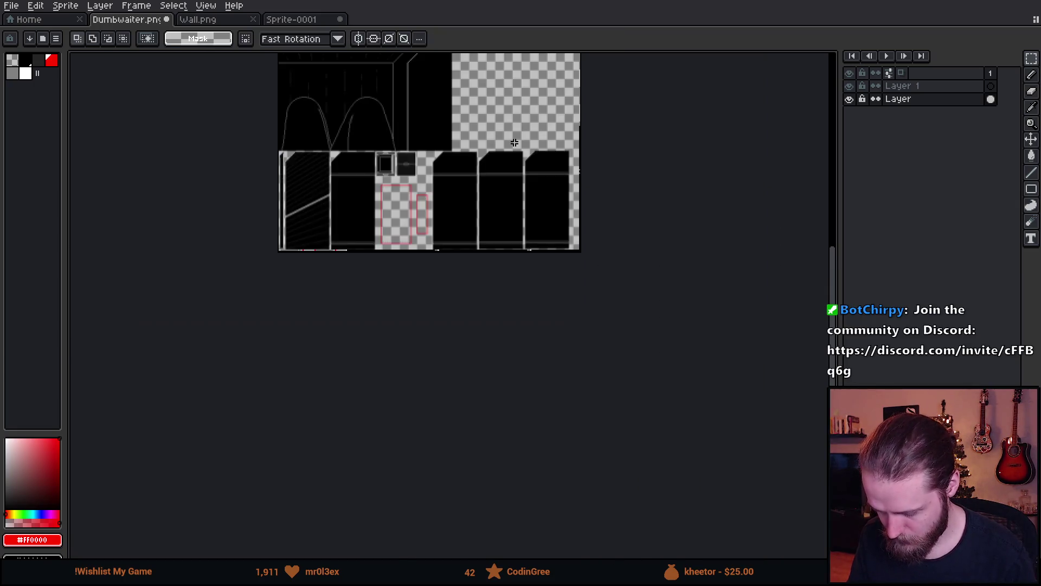
pyautogui.scroll(2, 499, 145)
# - Scroll the sprite sheet, then move to Unity's running game view
pyautogui.scroll(-1, 452, 161)
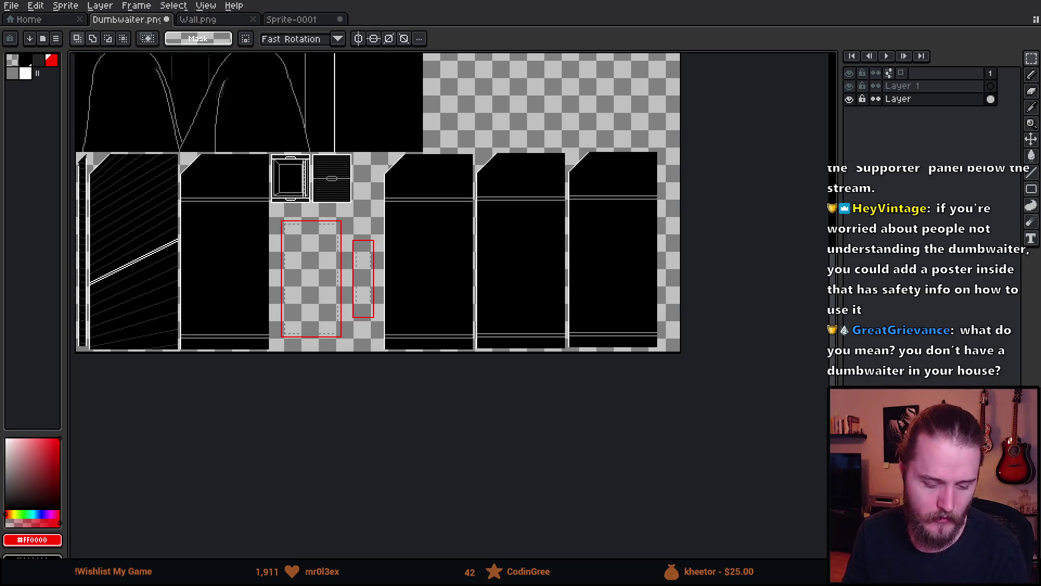
pyautogui.hotkey('alt', 'Tab')
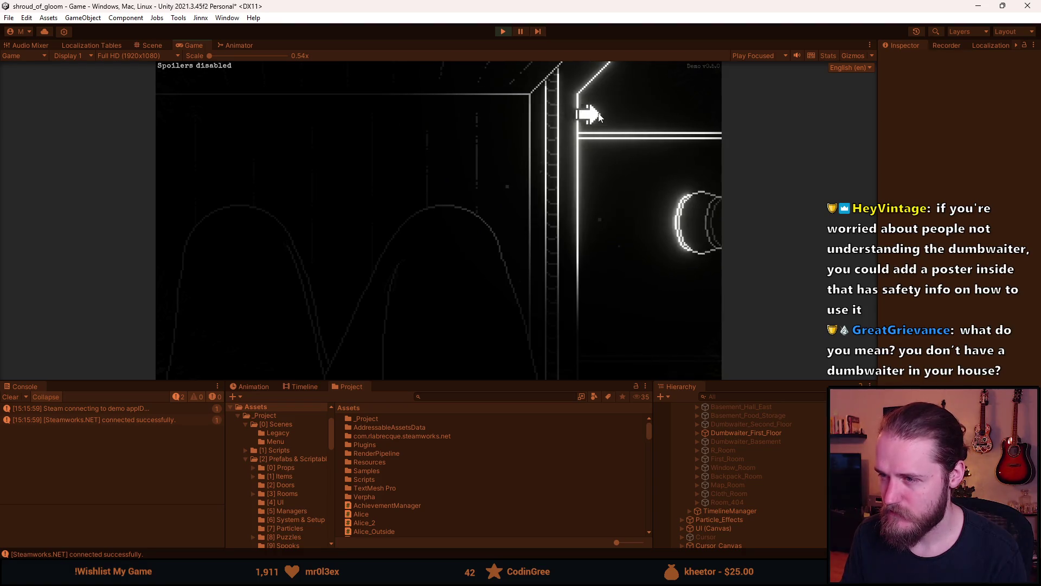
# - Walk through the doorway into the next dumbwaiter room, then return to Aseprite
pyautogui.click(588, 114)
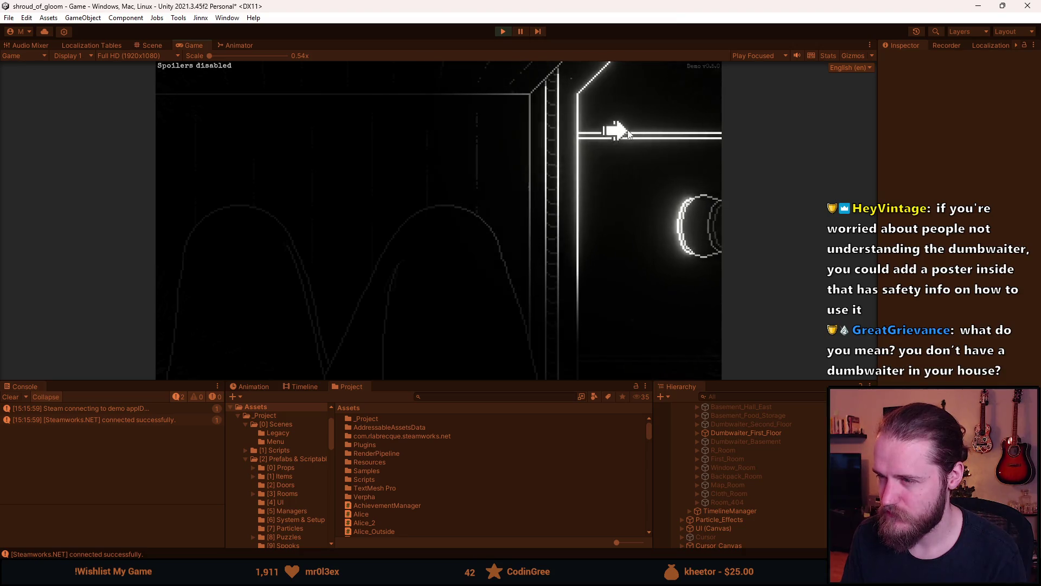
pyautogui.click(627, 136)
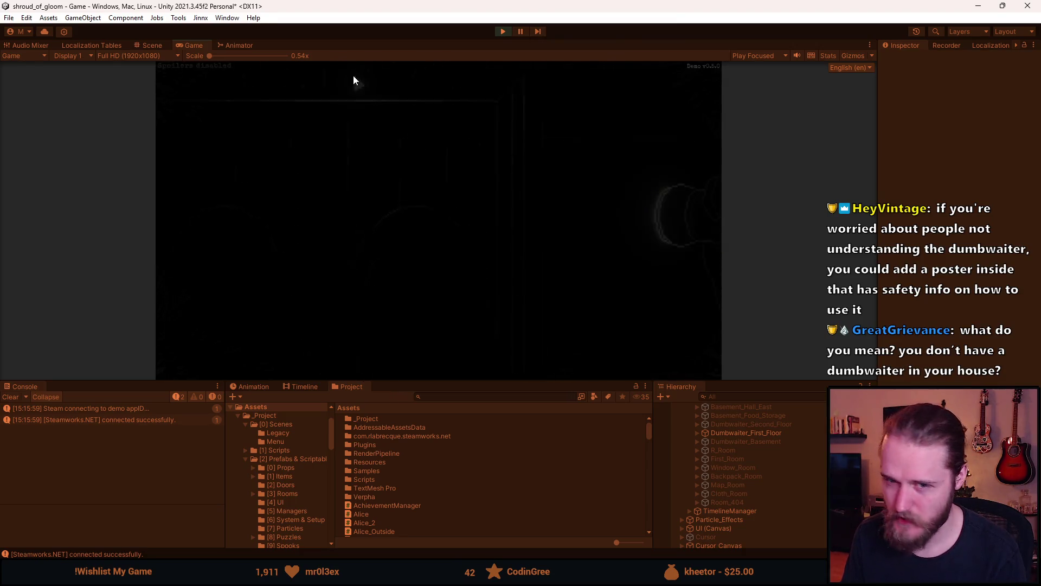
pyautogui.hotkey('alt', 'Tab')
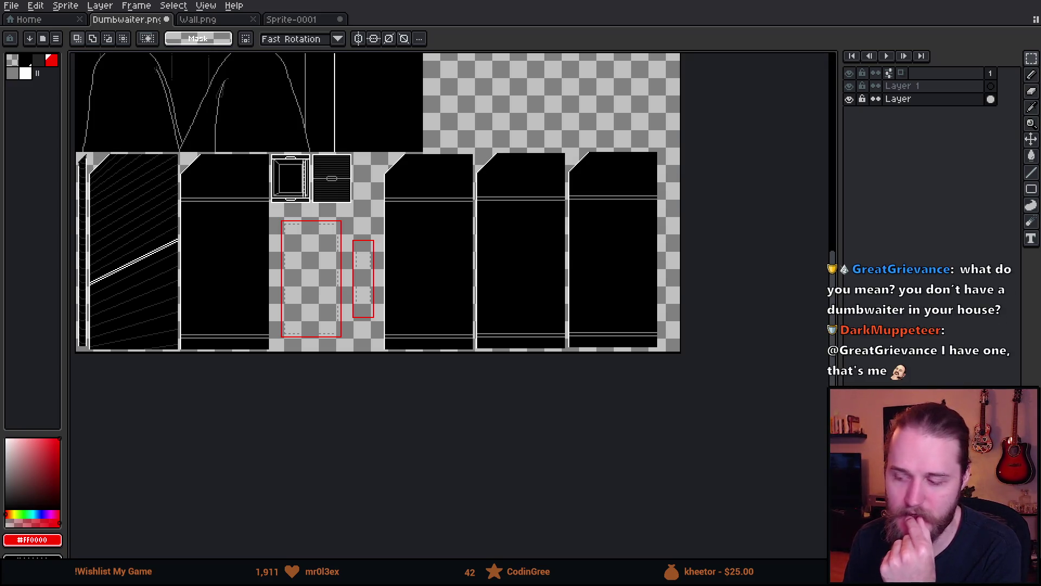
pyautogui.scroll(5, 272, 270)
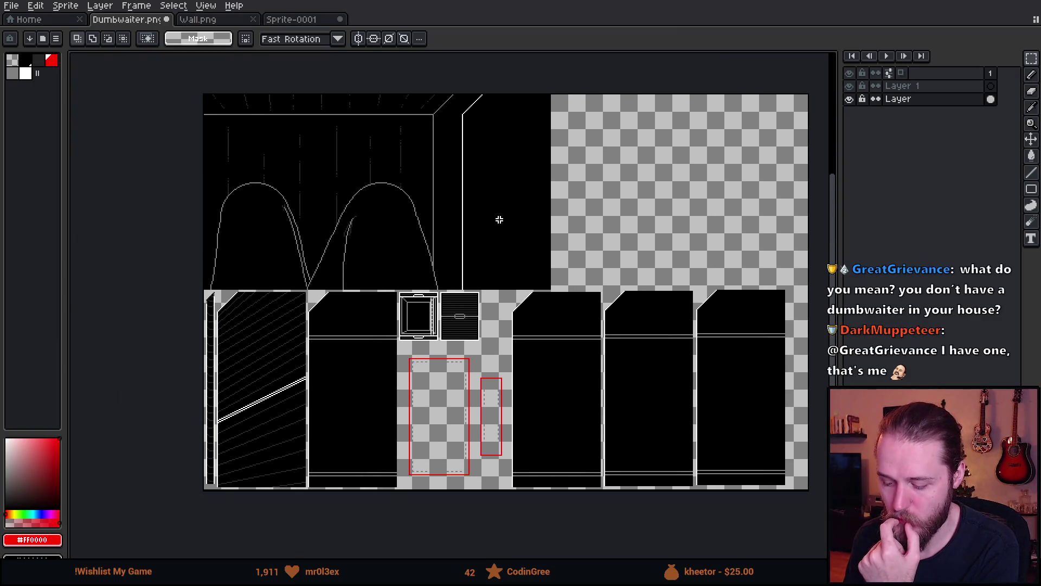
pyautogui.scroll(3, 472, 202)
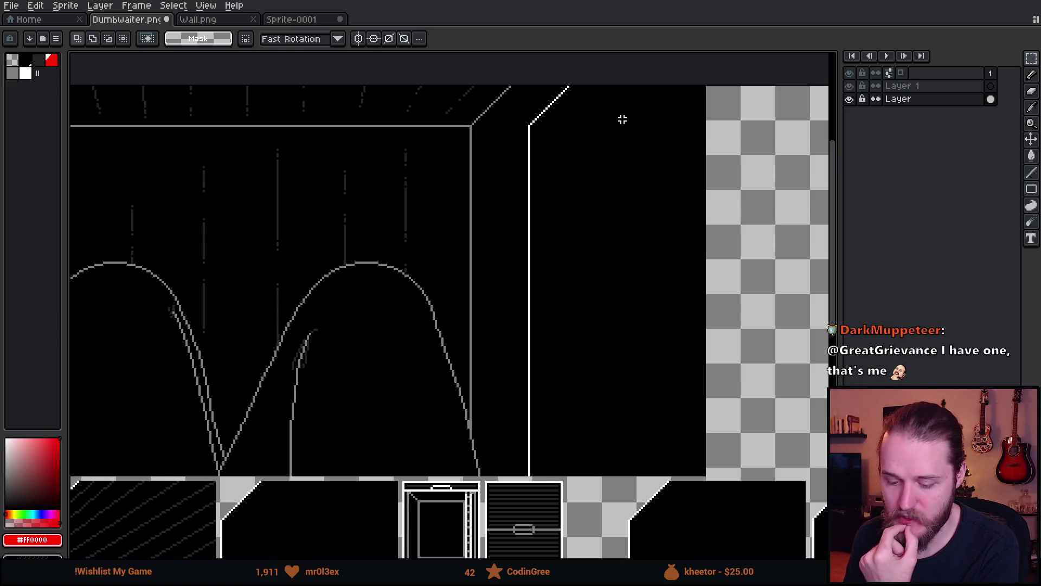
pyautogui.scroll(1, 507, 202)
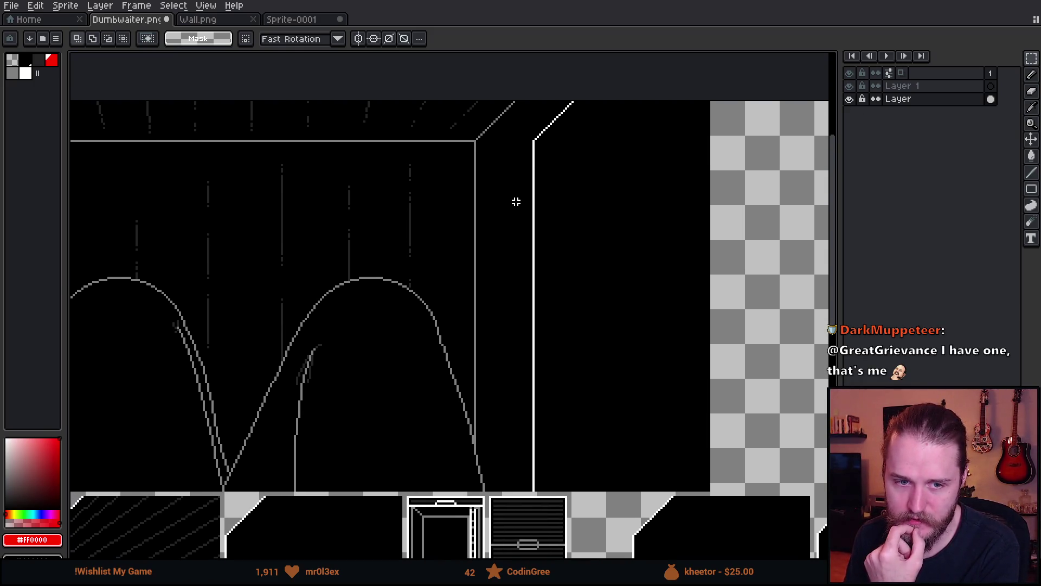
pyautogui.click(52, 60)
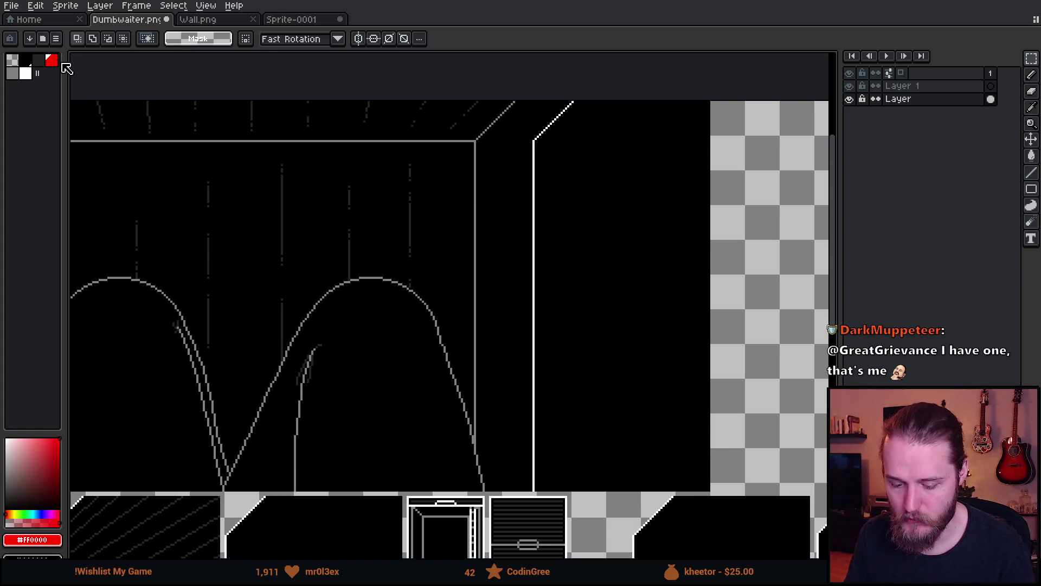
pyautogui.press('b')
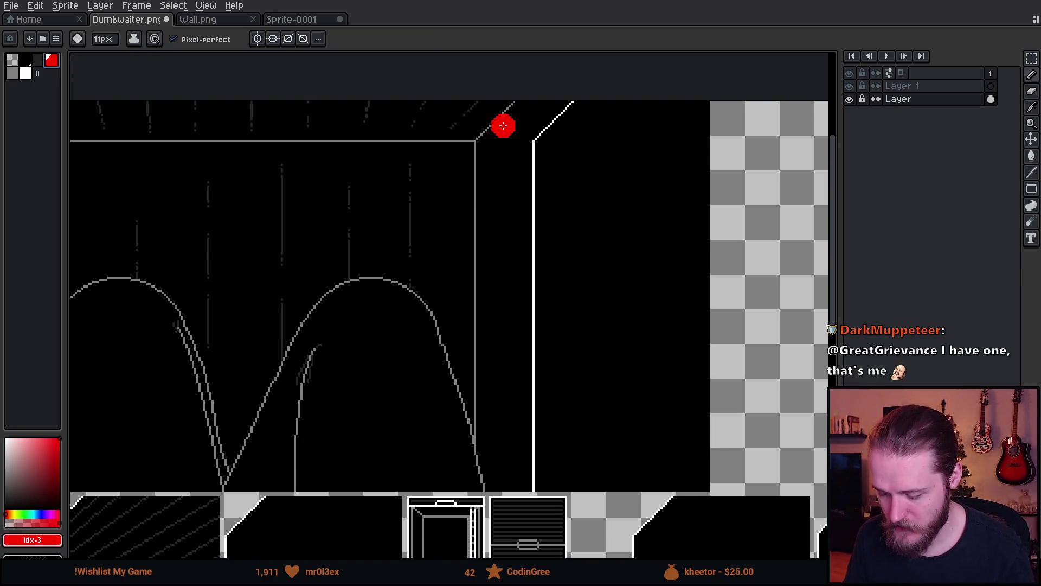
pyautogui.moveTo(510, 125); pyautogui.dragTo(511, 485)
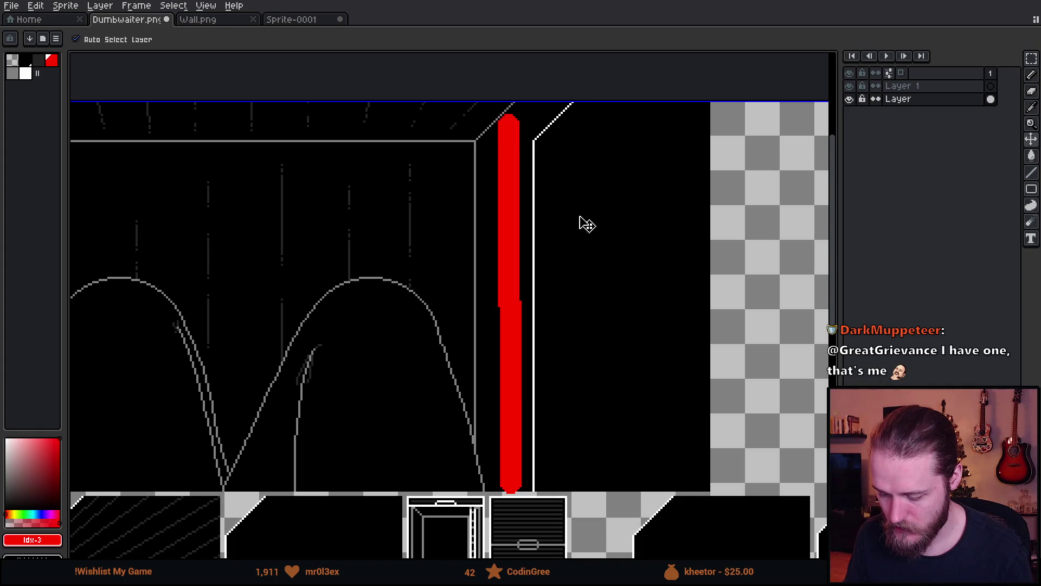
pyautogui.hotkey('ctrl', 'z')
pyautogui.scroll(-5, 609, 100)
pyautogui.scroll(2, 490, 256)
pyautogui.scroll(-2, 497, 295)
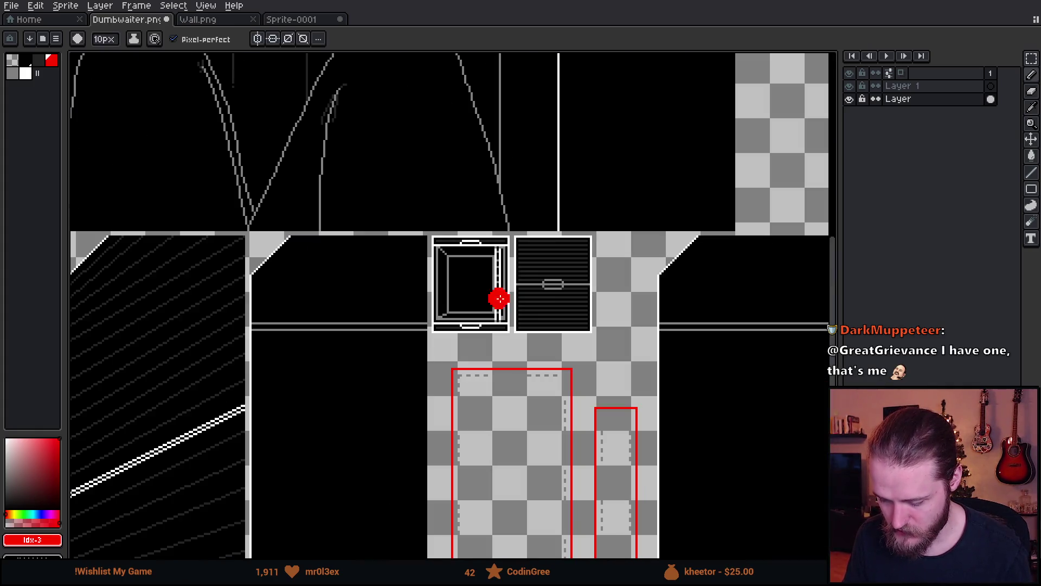
pyautogui.scroll(3, 556, 236)
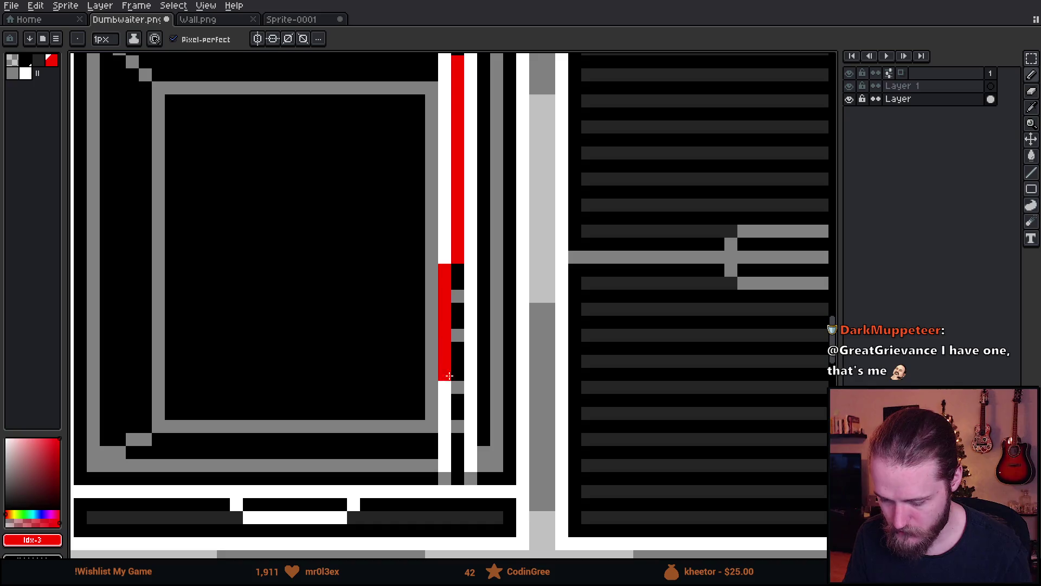
pyautogui.press('b')
pyautogui.scroll(-3, 495, 358)
pyautogui.scroll(5, 492, 411)
pyautogui.scroll(-1, 500, 239)
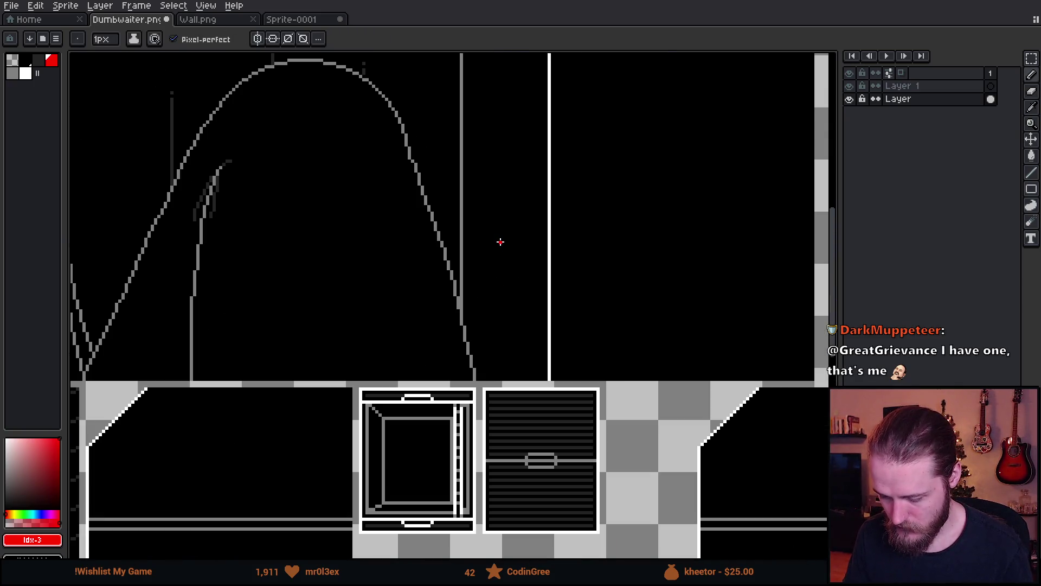
pyautogui.scroll(3, 455, 460)
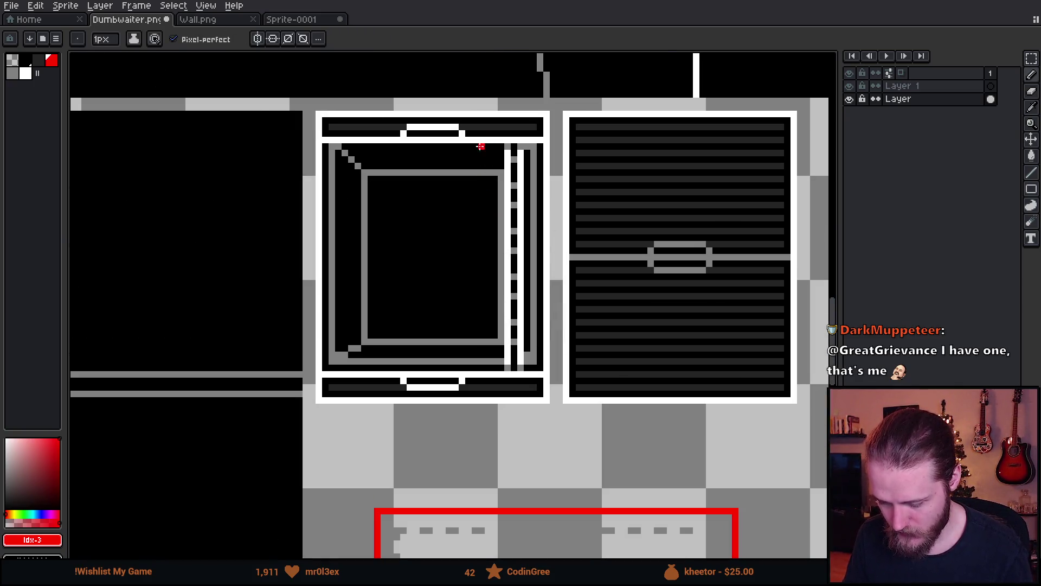
pyautogui.moveTo(481, 145)
pyautogui.mouseDown()
pyautogui.moveTo(492, 316)
pyautogui.moveTo(481, 367)
pyautogui.mouseUp()
pyautogui.scroll(-3, 481, 367)
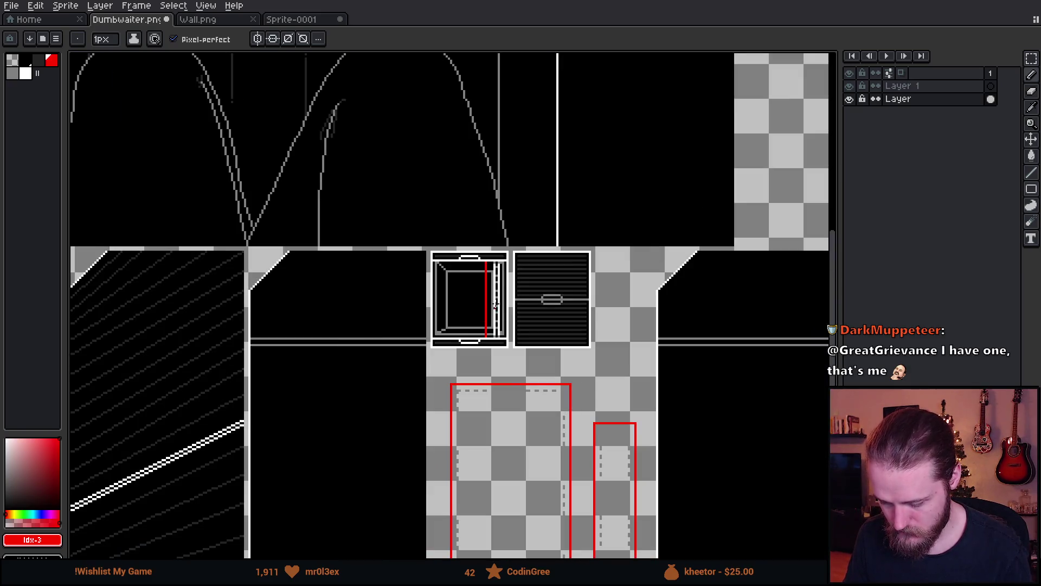
pyautogui.scroll(3, 510, 415)
pyautogui.scroll(2, 509, 414)
pyautogui.scroll(-2, 517, 277)
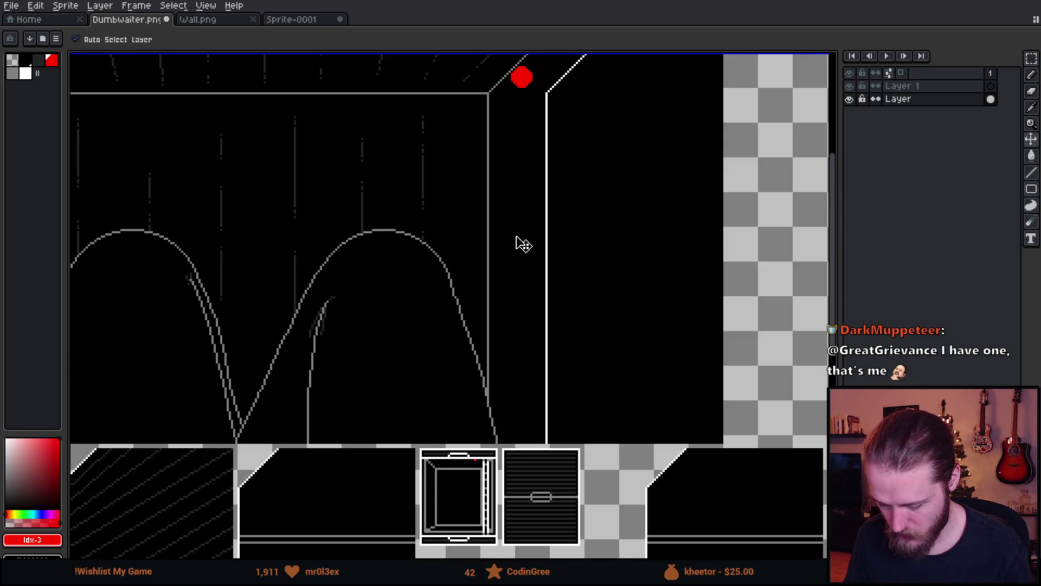
pyautogui.scroll(-2, 545, 64)
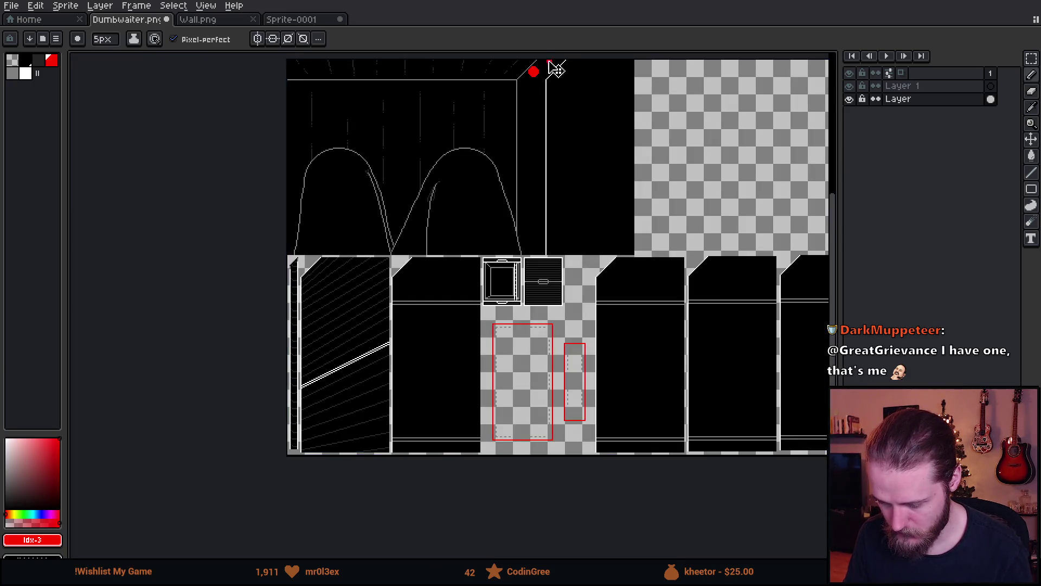
pyautogui.moveTo(551, 64)
pyautogui.mouseDown()
pyautogui.moveTo(560, 278)
pyautogui.moveTo(551, 265)
pyautogui.mouseUp()
pyautogui.hotkey('ctrl', 'z')
pyautogui.scroll(2, 551, 263)
pyautogui.scroll(-1, 483, 245)
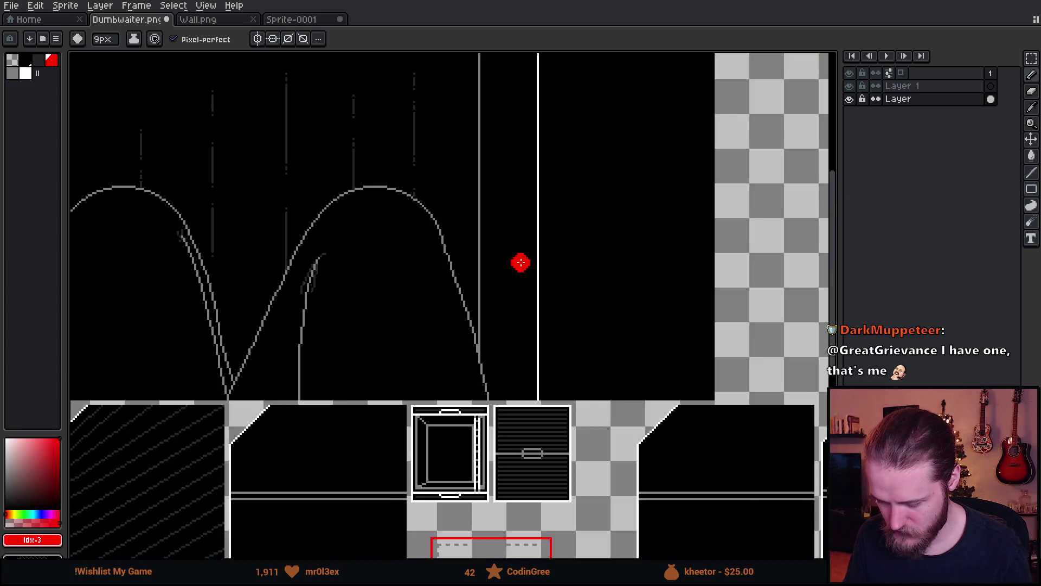
pyautogui.scroll(-1, 527, 182)
pyautogui.scroll(1, 531, 195)
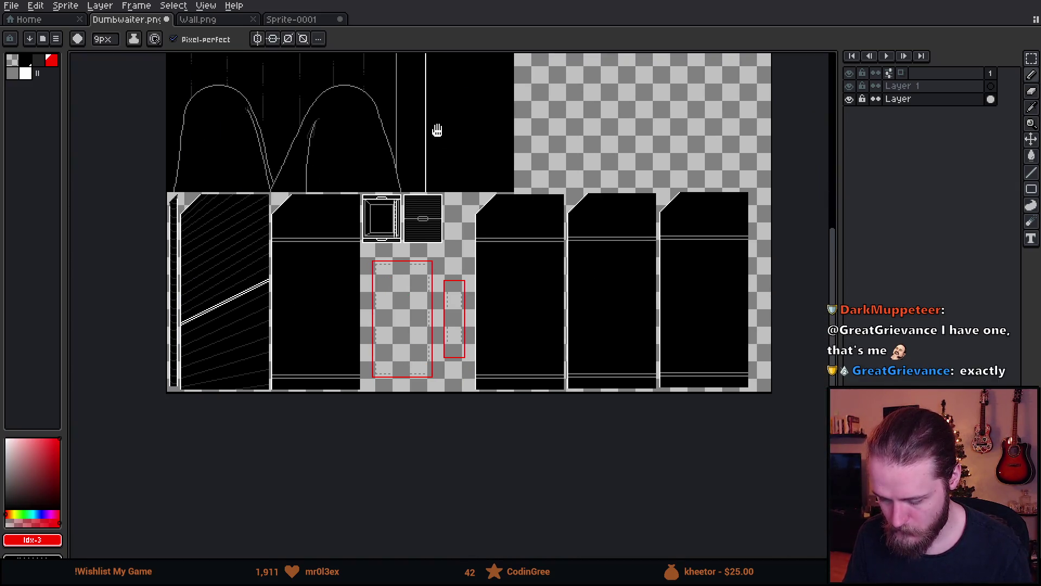
pyautogui.scroll(-3, 488, 178)
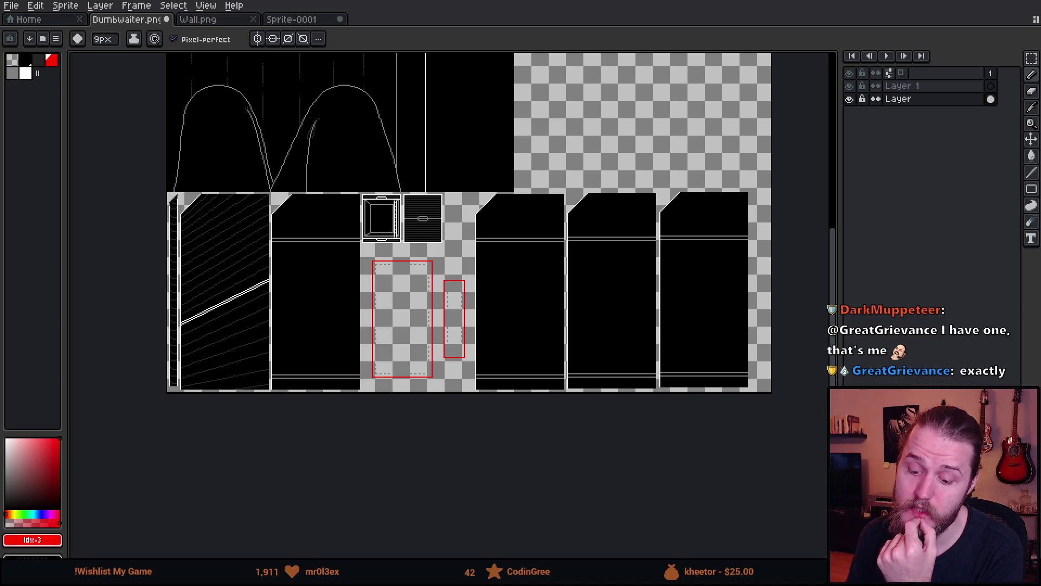
pyautogui.scroll(1, 233, 204)
pyautogui.scroll(1, 312, 186)
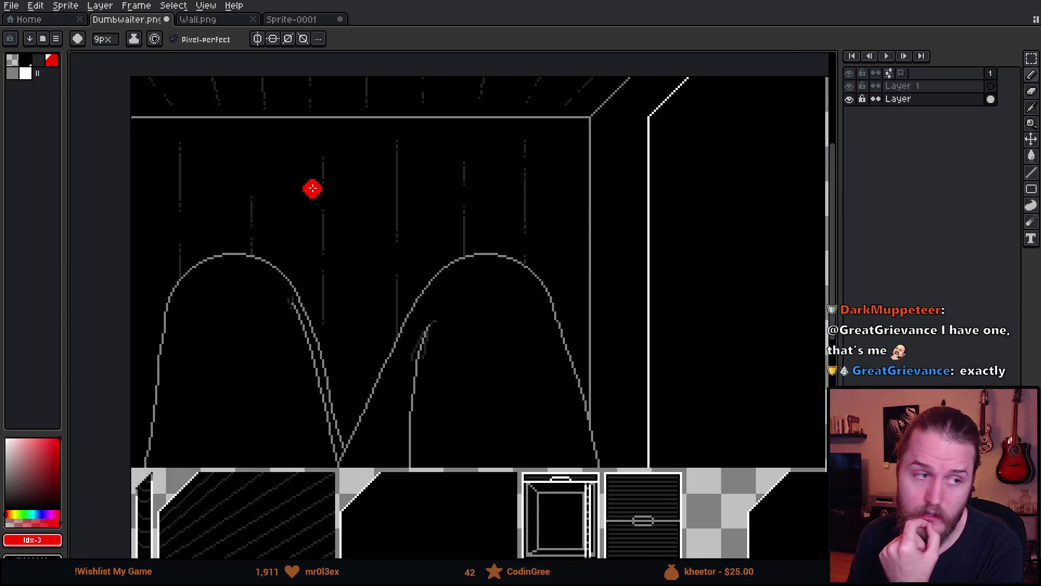
pyautogui.scroll(1, 296, 170)
pyautogui.scroll(-1, 296, 171)
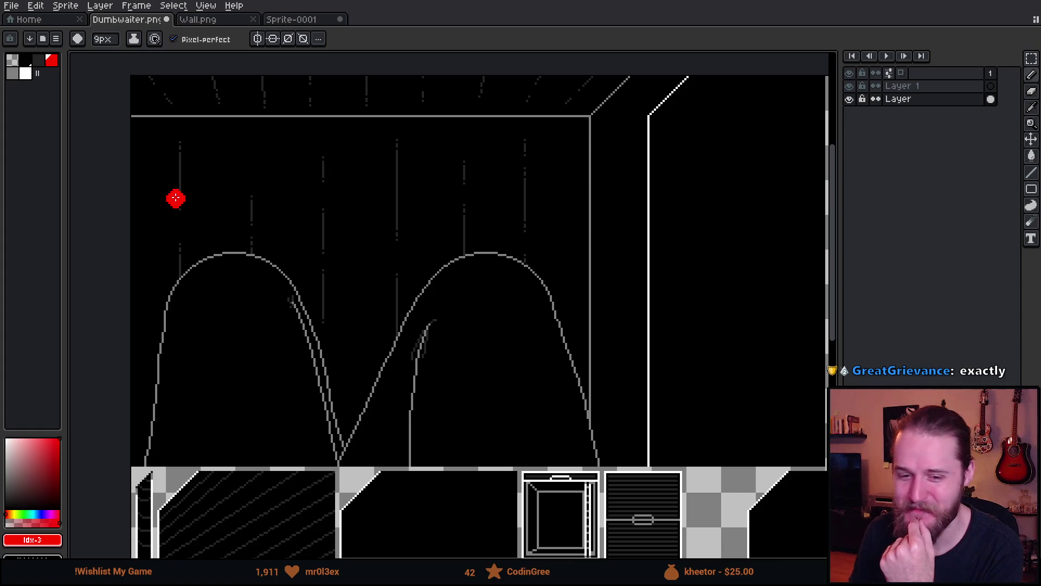
pyautogui.scroll(-2, 483, 280)
pyautogui.scroll(2, 543, 211)
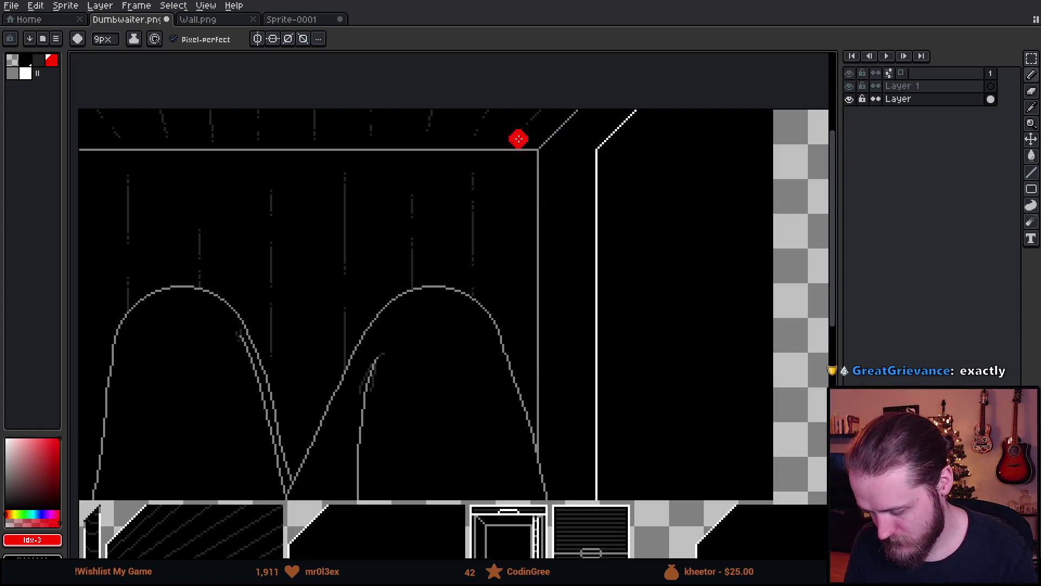
pyautogui.moveTo(596, 114); pyautogui.dragTo(599, 496)
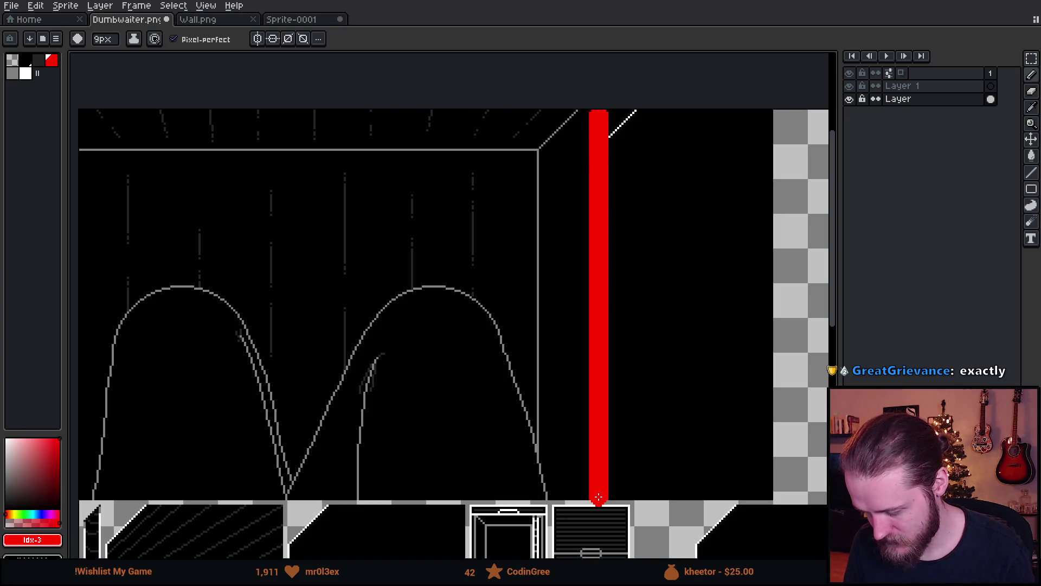
pyautogui.hotkey('ctrl', 'z')
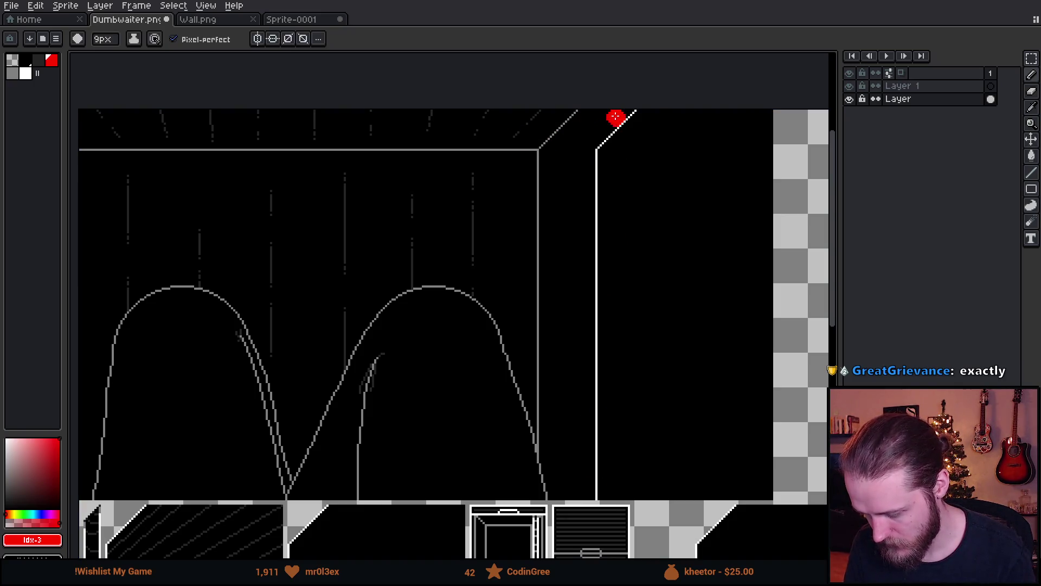
pyautogui.moveTo(616, 117); pyautogui.dragTo(616, 496)
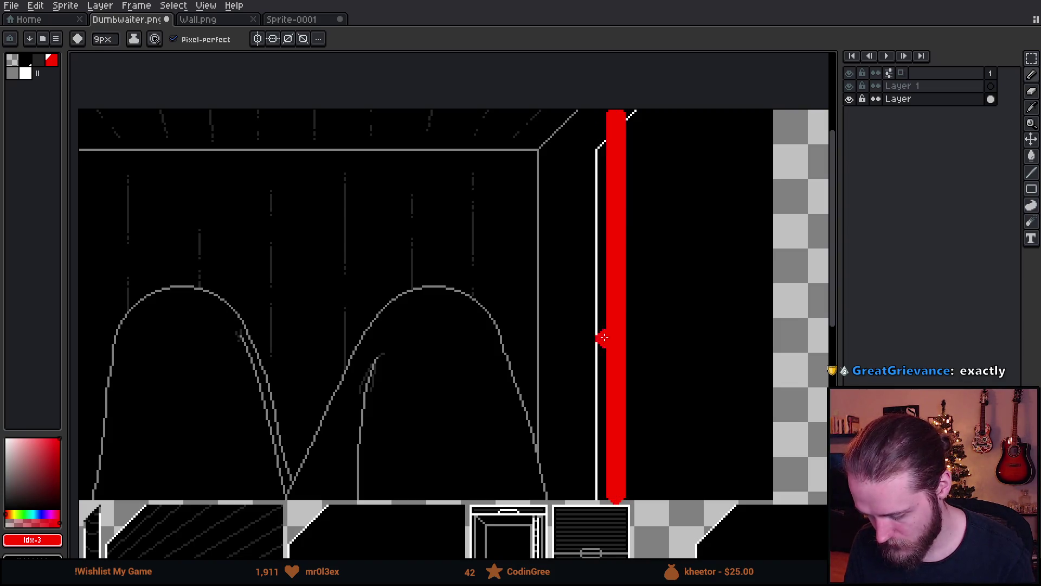
pyautogui.scroll(-1, 599, 337)
pyautogui.scroll(1, 603, 336)
pyautogui.press('v')
pyautogui.hotkey('ctrl', 'z')
pyautogui.press('b')
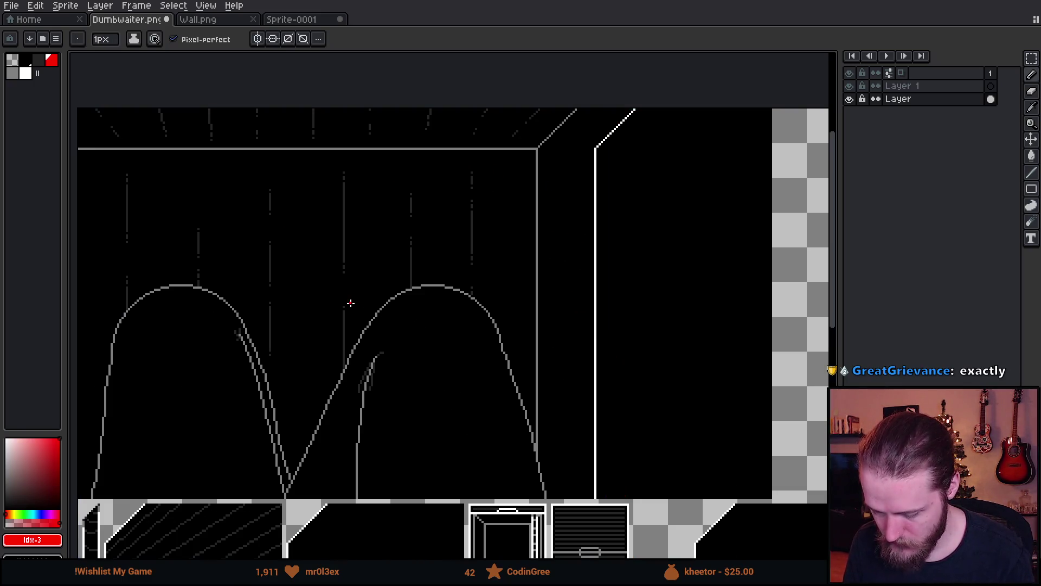
pyautogui.moveTo(351, 302)
pyautogui.mouseDown()
pyautogui.moveTo(362, 174)
pyautogui.moveTo(351, 167)
pyautogui.moveTo(472, 168)
pyautogui.moveTo(468, 294)
pyautogui.mouseUp()
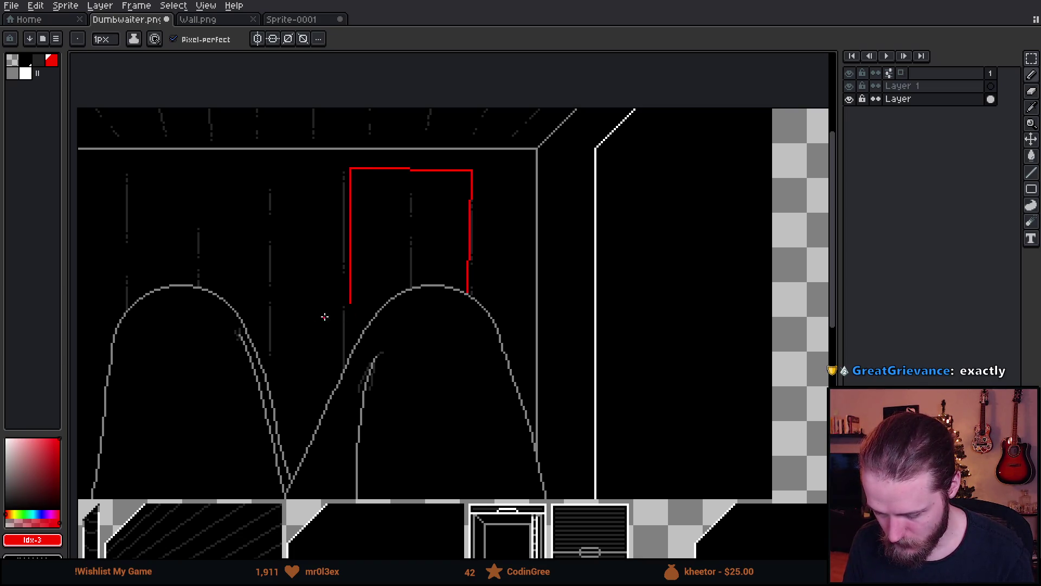
pyautogui.moveTo(347, 304); pyautogui.dragTo(382, 308)
pyautogui.scroll(-1, 450, 278)
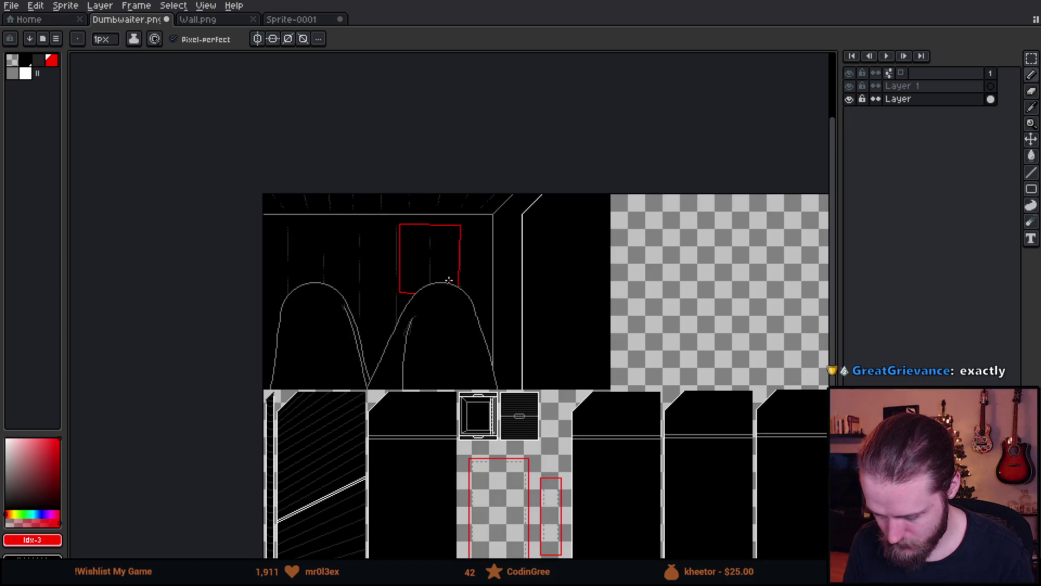
pyautogui.scroll(2, 420, 241)
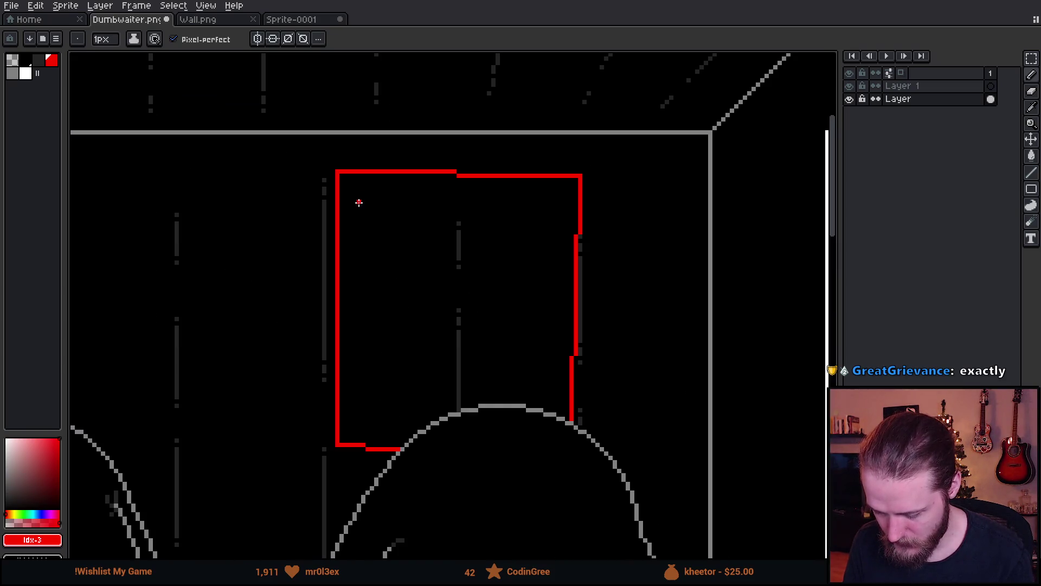
pyautogui.moveTo(359, 202)
pyautogui.mouseDown()
pyautogui.moveTo(369, 190)
pyautogui.moveTo(437, 205)
pyautogui.moveTo(571, 199)
pyautogui.moveTo(557, 185)
pyautogui.mouseUp()
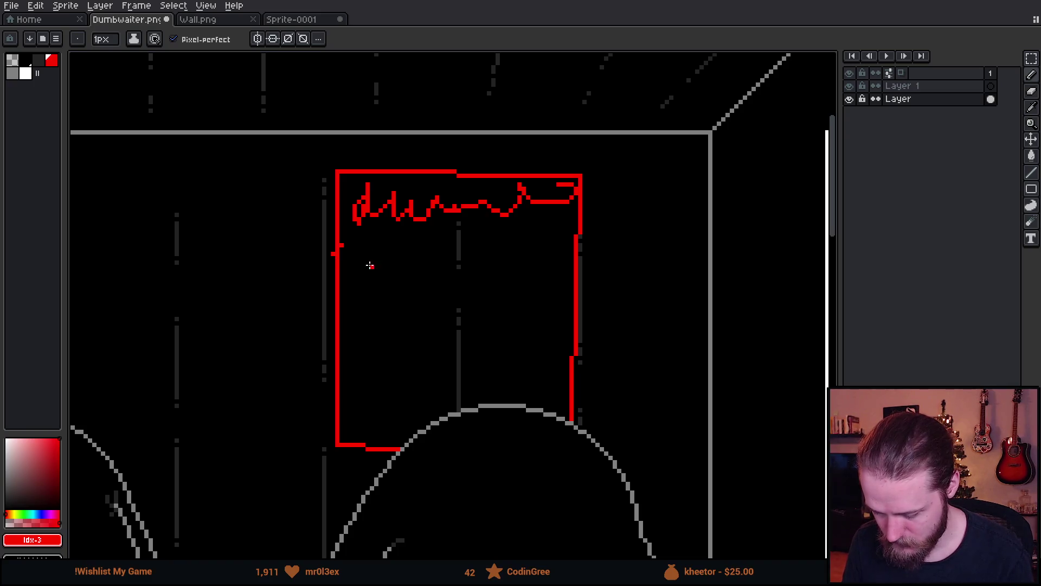
pyautogui.moveTo(392, 266)
pyautogui.mouseDown()
pyautogui.moveTo(391, 291)
pyautogui.moveTo(419, 287)
pyautogui.moveTo(423, 295)
pyautogui.mouseUp()
pyautogui.moveTo(476, 369); pyautogui.dragTo(473, 285)
pyautogui.moveTo(444, 317); pyautogui.dragTo(501, 318)
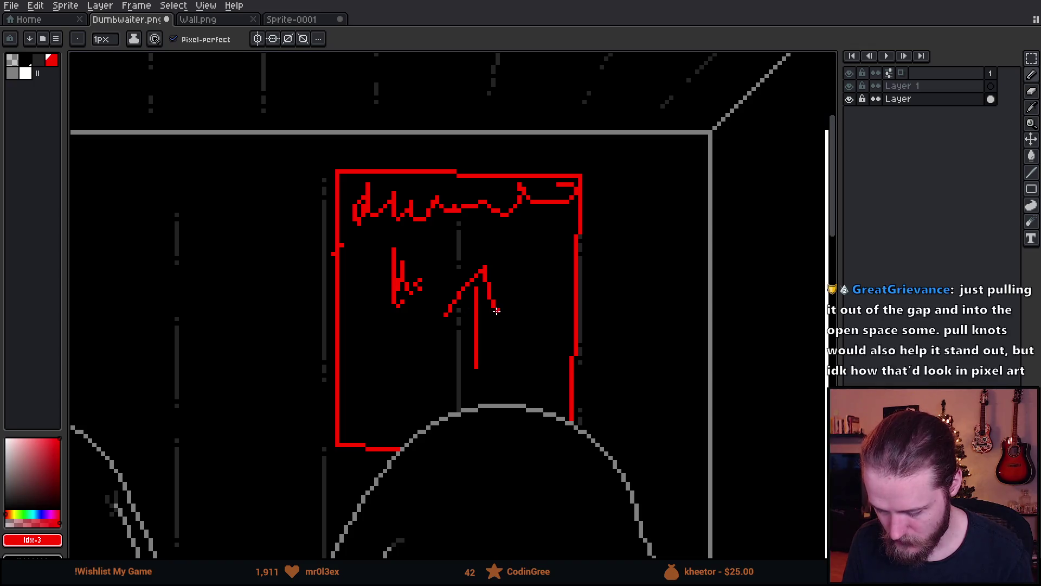
pyautogui.scroll(-3, 454, 200)
pyautogui.scroll(2, 454, 200)
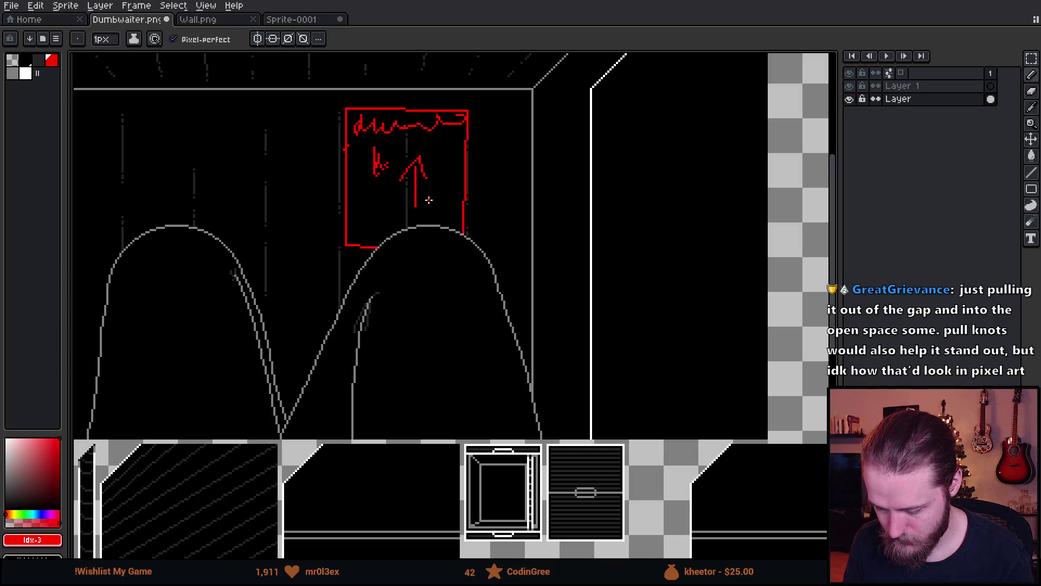
pyautogui.press('v')
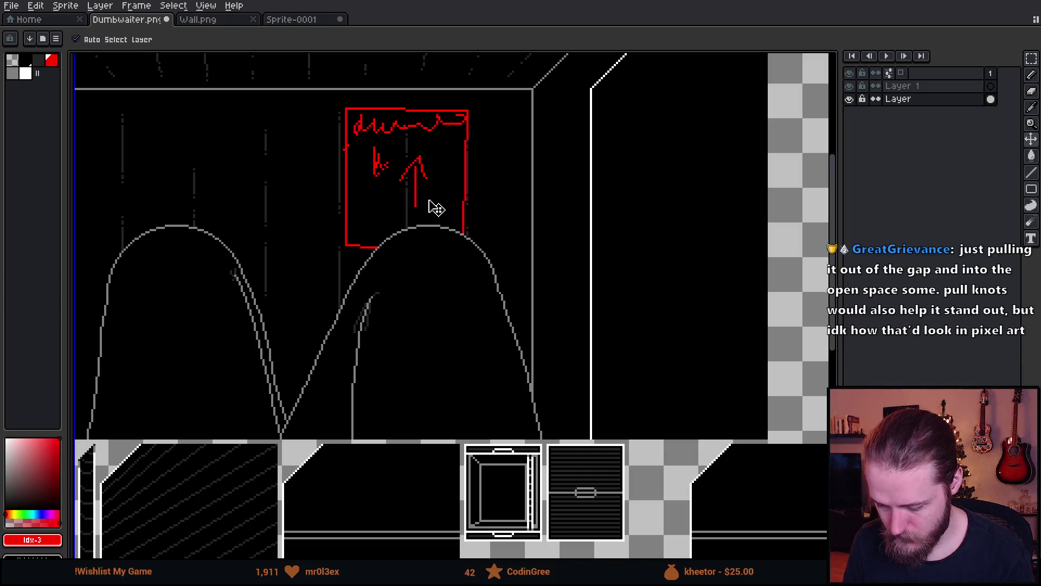
pyautogui.hotkey('ctrl', 'z')
pyautogui.hotkey('ctrl', 'z')
pyautogui.hotkey('ctrl', 'z')
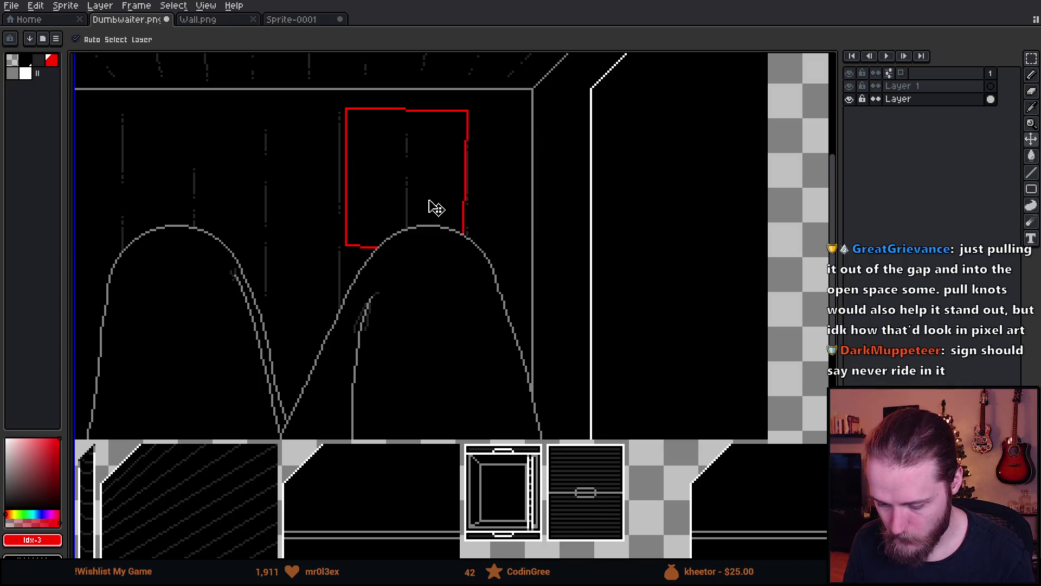
pyautogui.hotkey('ctrl', 'z')
pyautogui.hotkey('ctrl', 'z')
pyautogui.hotkey('ctrl', 'z')
pyautogui.press('b')
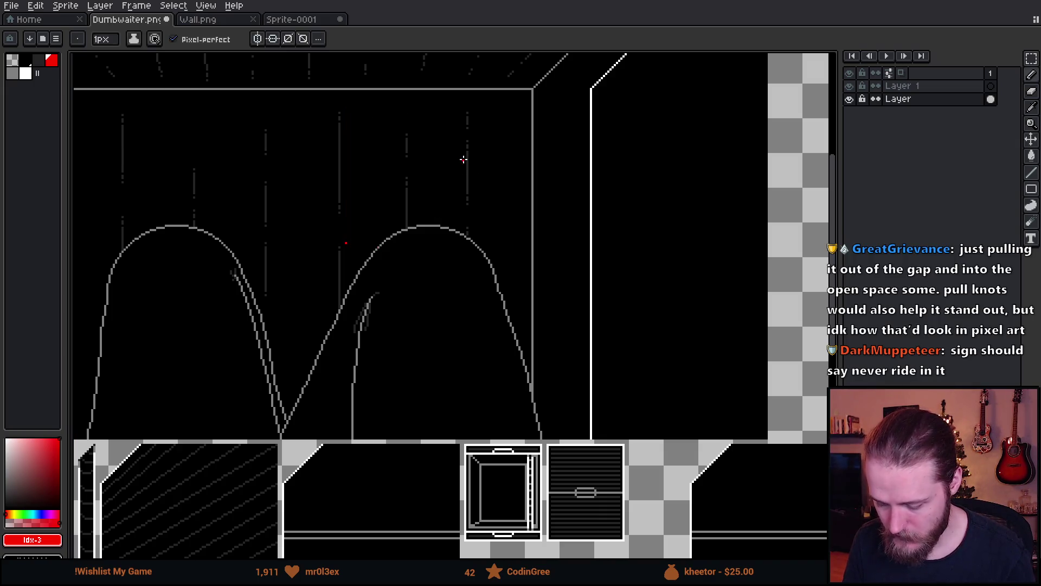
# - On Wall.png, select the 182×104 wall section with square inset panels
pyautogui.scroll(-3, 461, 160)
pyautogui.moveTo(625, 191); pyautogui.dragTo(434, 140)
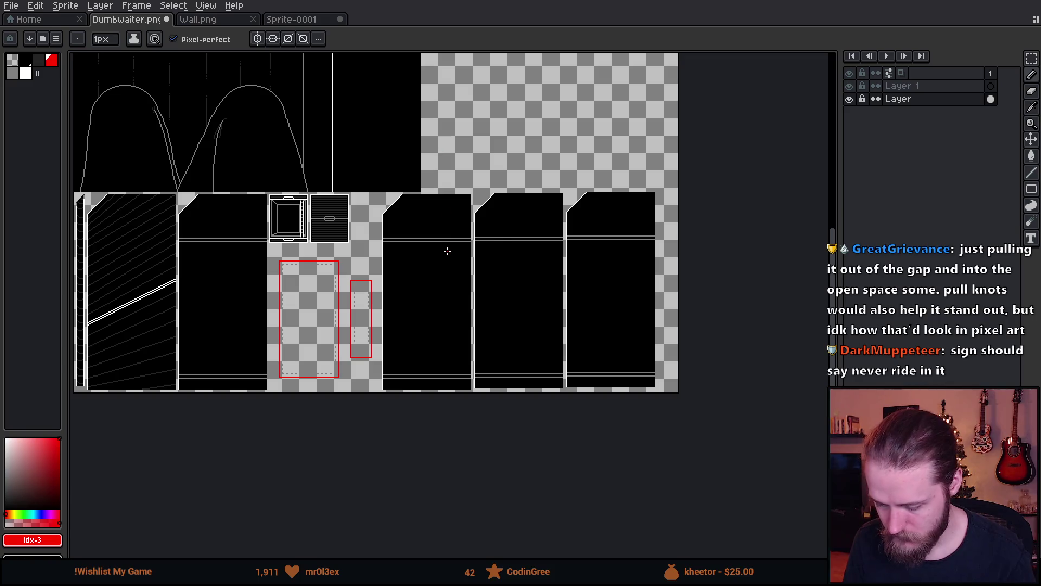
pyautogui.scroll(2, 449, 249)
pyautogui.moveTo(419, 266)
pyautogui.mouseDown()
pyautogui.moveTo(407, 235)
pyautogui.moveTo(429, 212)
pyautogui.mouseUp()
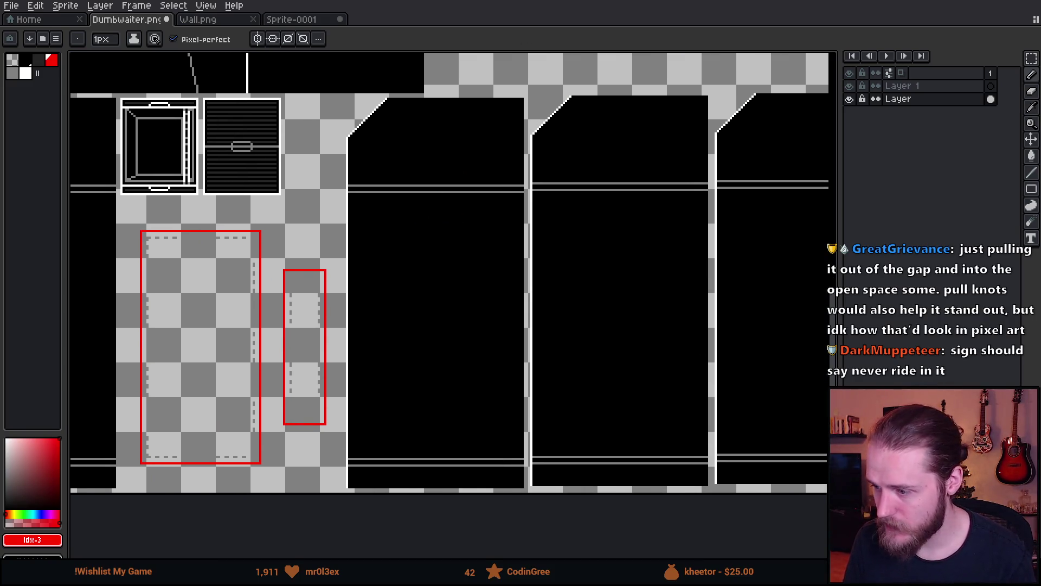
pyautogui.scroll(-1, 502, 297)
pyautogui.scroll(1, 516, 302)
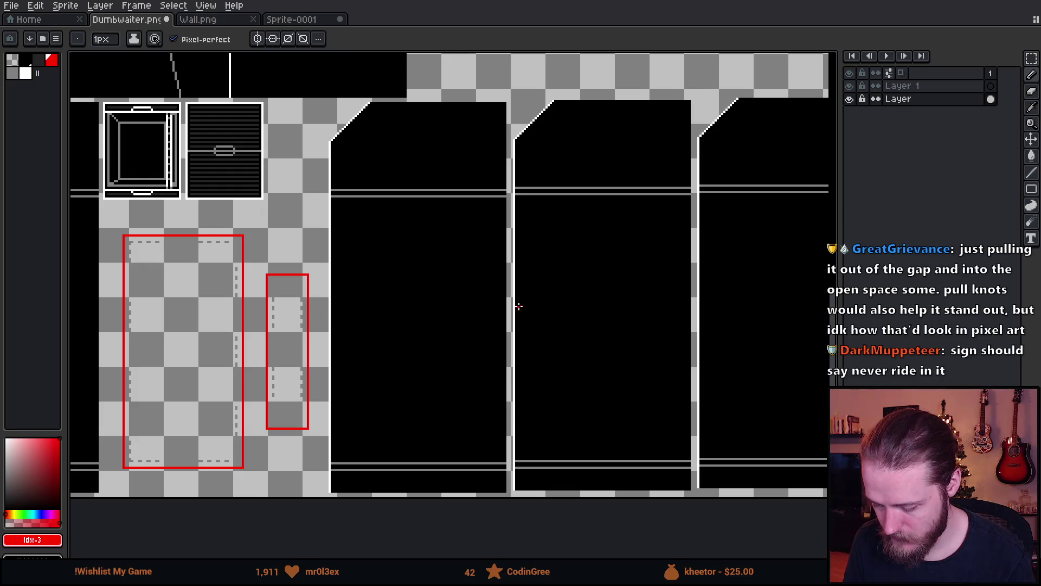
pyautogui.moveTo(516, 302); pyautogui.dragTo(467, 260)
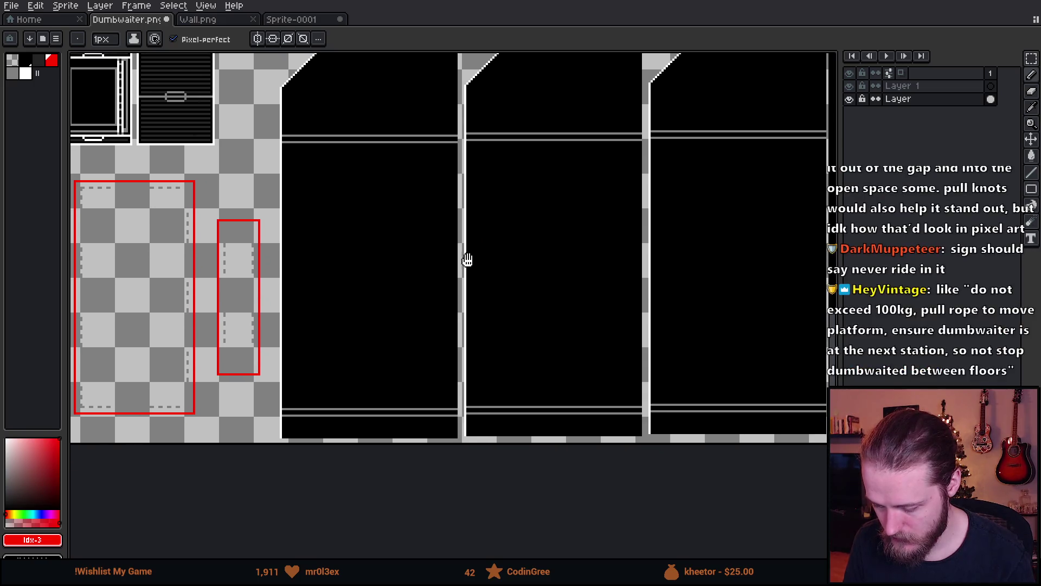
pyautogui.click(223, 21)
pyautogui.moveTo(496, 239); pyautogui.dragTo(369, 216)
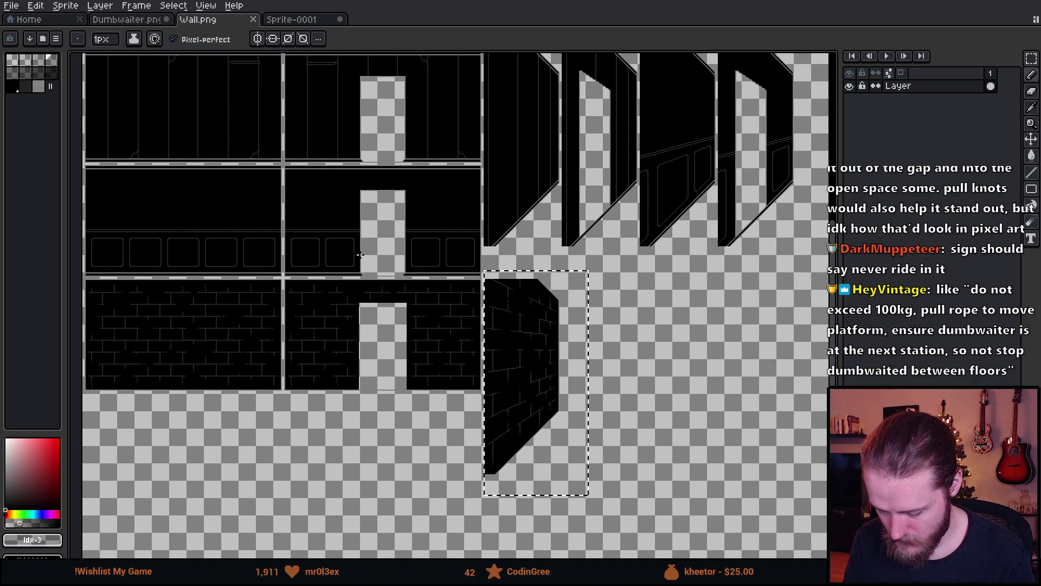
pyautogui.hotkey('ctrl', 'd')
pyautogui.moveTo(199, 155); pyautogui.dragTo(391, 196)
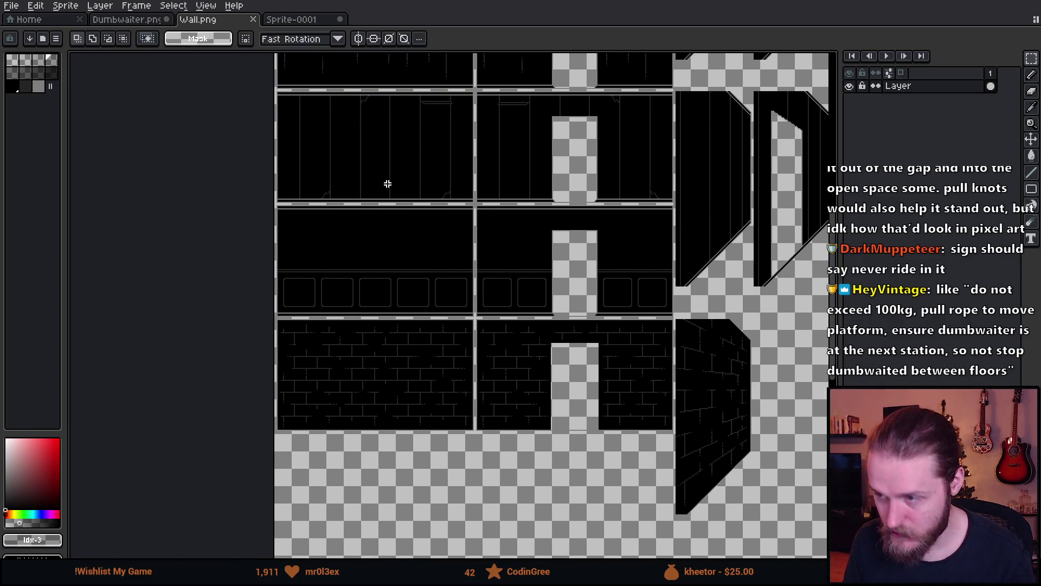
pyautogui.scroll(1, 321, 215)
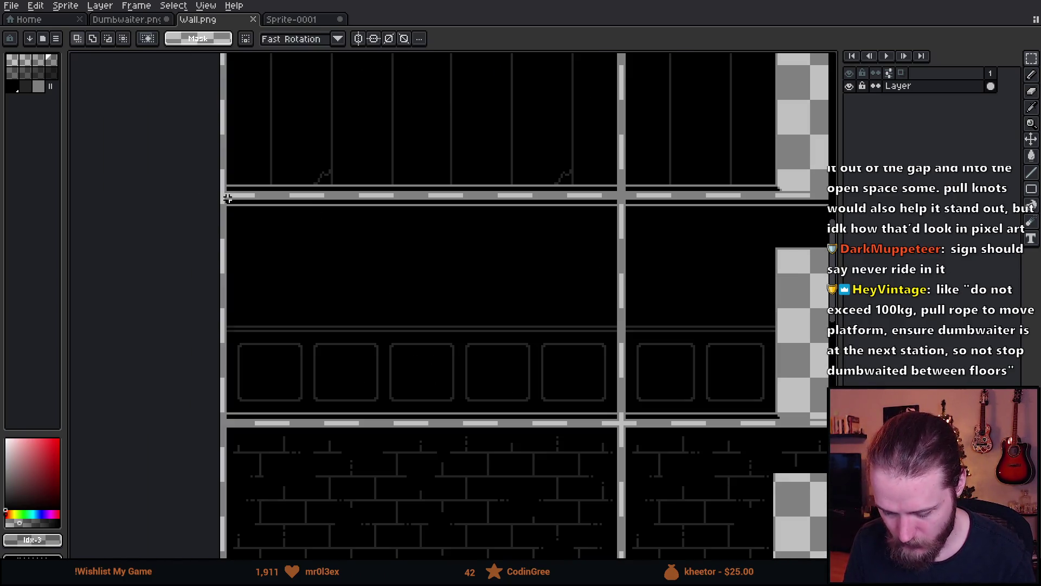
pyautogui.moveTo(225, 198)
pyautogui.mouseDown()
pyautogui.moveTo(570, 404)
pyautogui.moveTo(618, 421)
pyautogui.mouseUp()
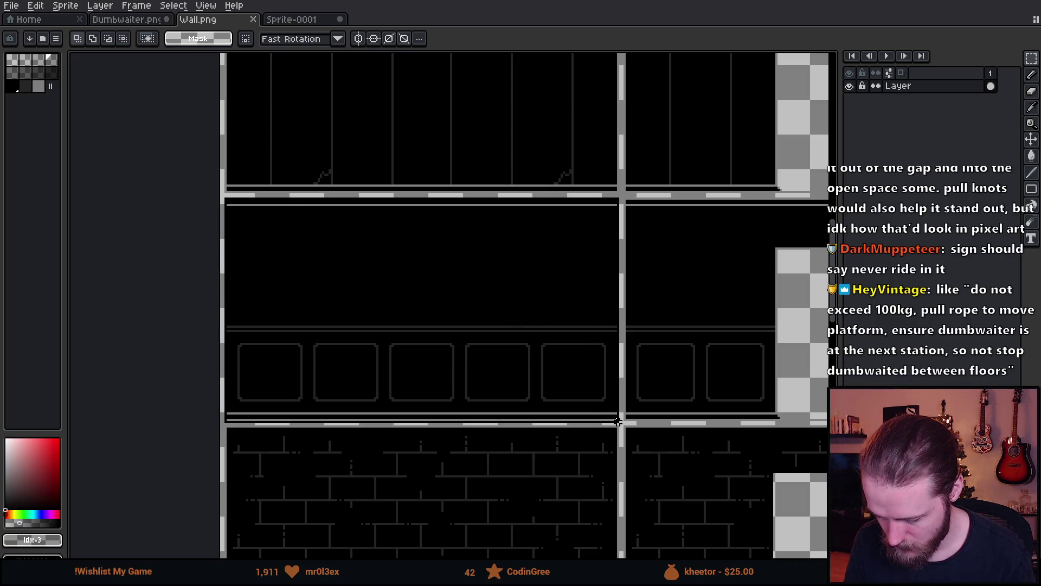
# - Paste the wall section into Dumbwaiter.png and move it up over the middle shaft panels
pyautogui.click(290, 23)
pyautogui.click(142, 20)
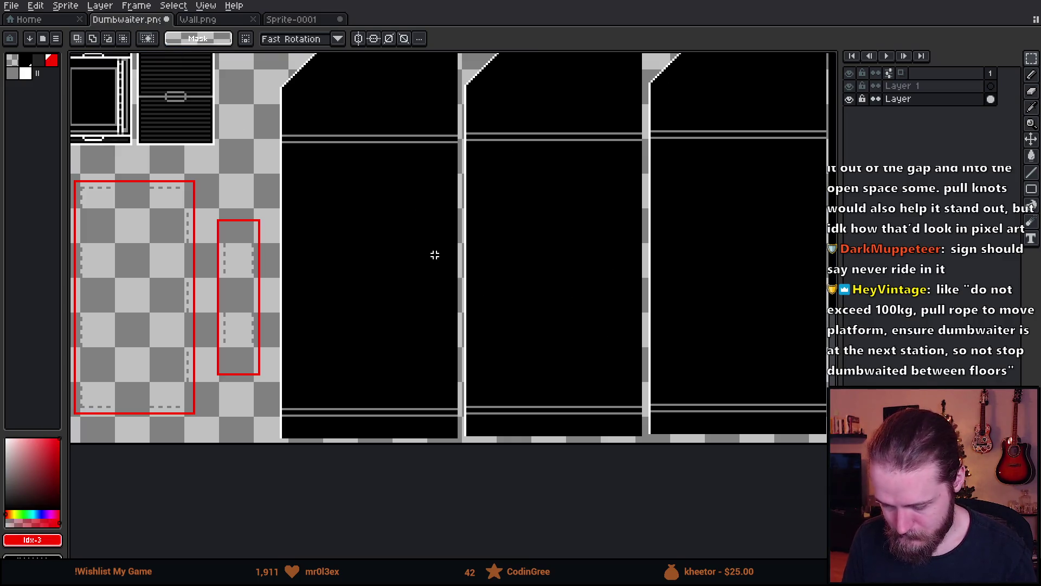
pyautogui.hotkey('ctrl', 'v')
pyautogui.moveTo(441, 455); pyautogui.dragTo(471, 275)
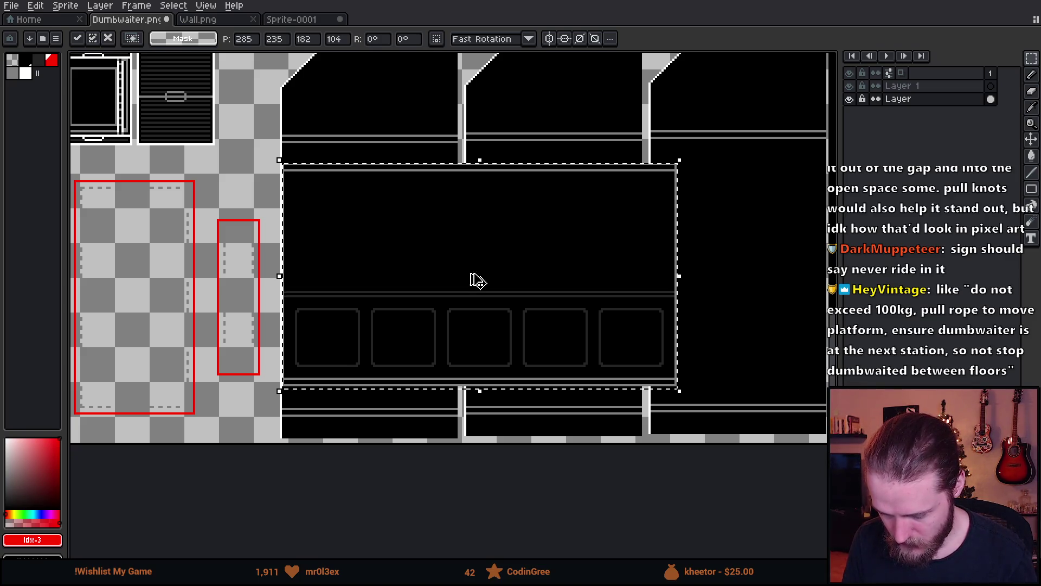
# - Commit the first paste, then paste a second copy on Layer 1 beside the hatched panel
pyautogui.press('Return')
pyautogui.scroll(-2, 469, 274)
pyautogui.click(933, 86)
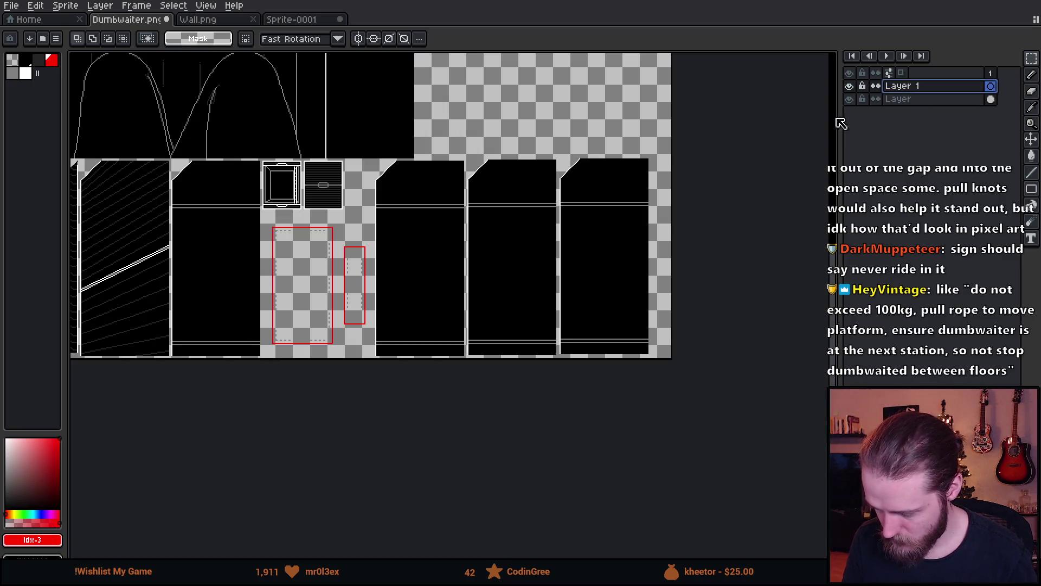
pyautogui.hotkey('ctrl', 'v')
pyautogui.moveTo(430, 330)
pyautogui.mouseDown()
pyautogui.moveTo(484, 227)
pyautogui.moveTo(388, 232)
pyautogui.mouseUp()
pyautogui.scroll(3, 483, 228)
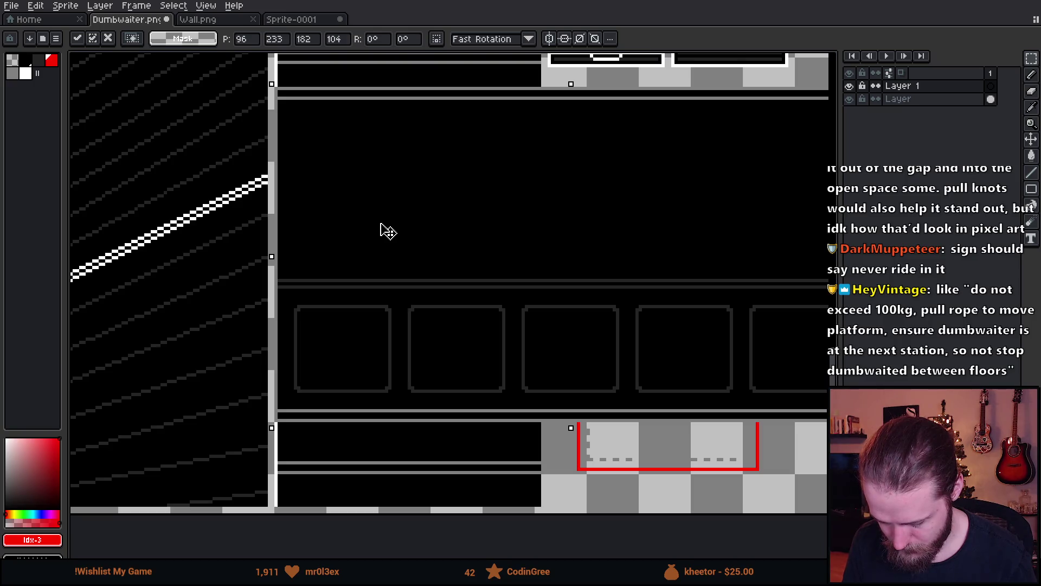
pyautogui.scroll(-2, 383, 230)
# - Commit the second copy and delete its part covering the red-outlined gap
pyautogui.click(454, 116)
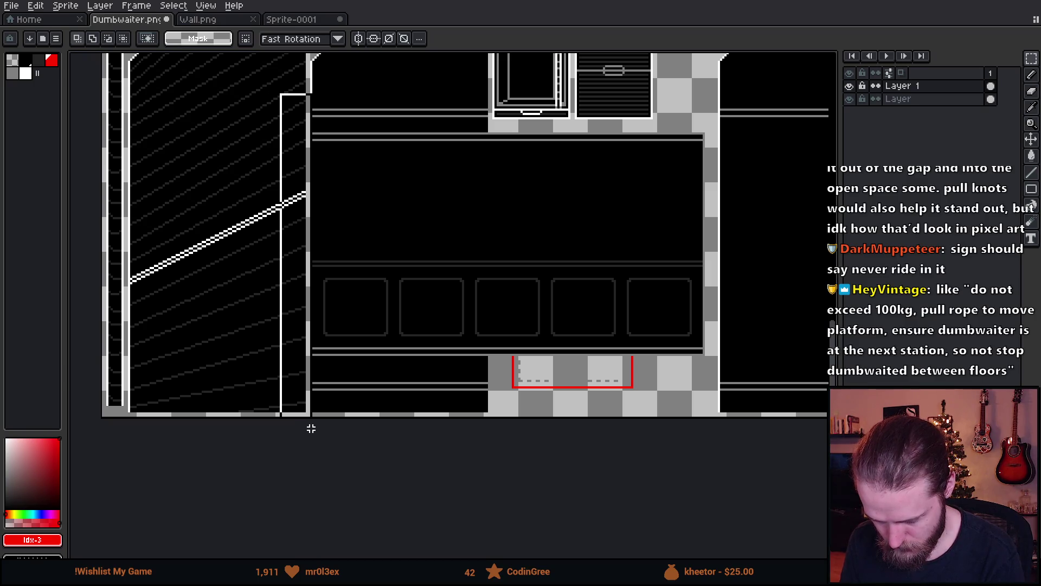
pyautogui.moveTo(722, 118)
pyautogui.mouseDown()
pyautogui.moveTo(533, 428)
pyautogui.moveTo(488, 418)
pyautogui.mouseUp()
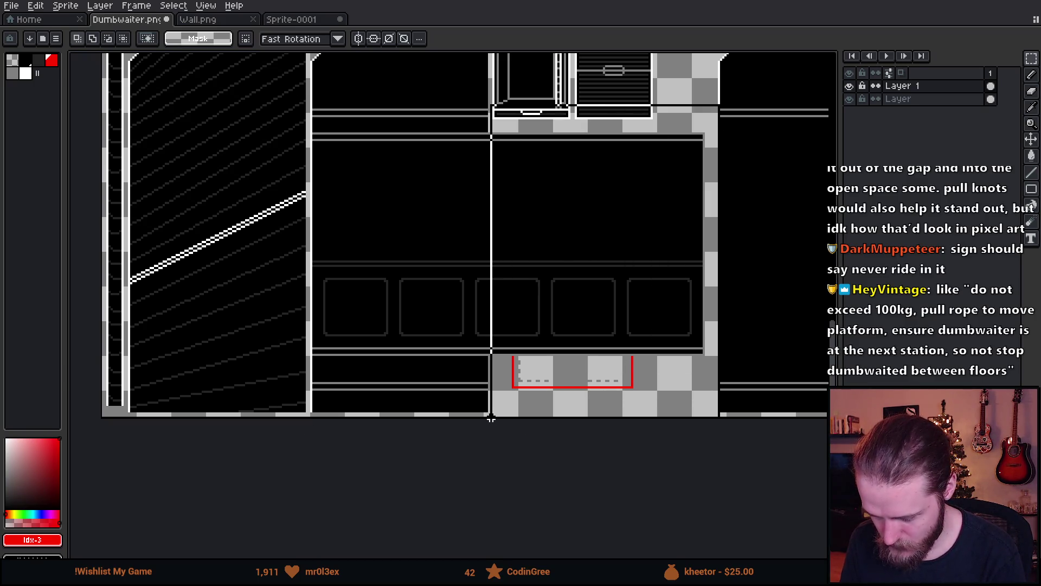
pyautogui.press('Delete')
pyautogui.scroll(1, 379, 97)
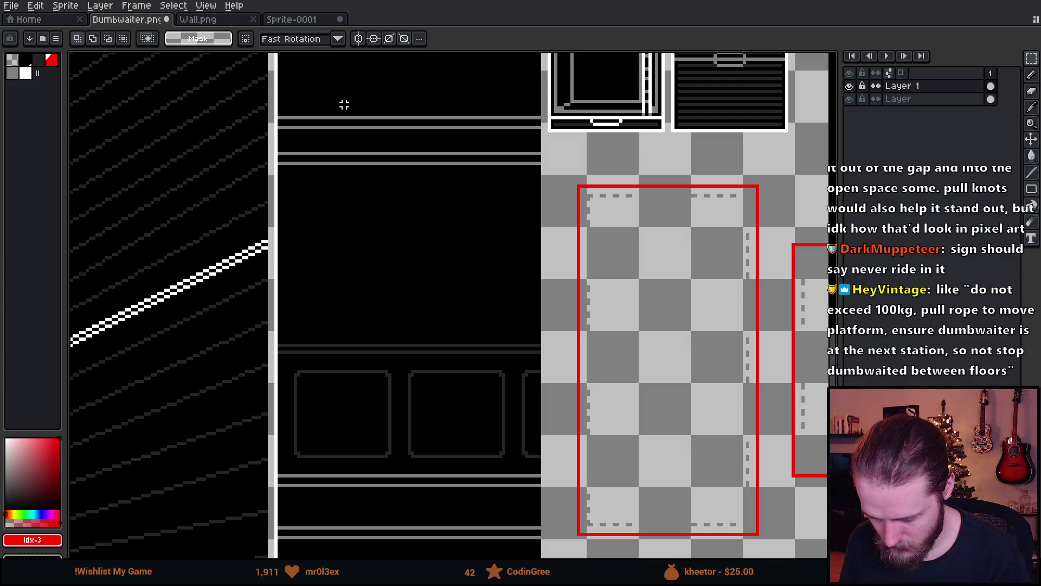
# - With a black, enlarged Pencil, paint over the upper pair of grey horizontal lines
pyautogui.keyDown('alt'); pyautogui.click(287, 114); pyautogui.keyUp('alt')
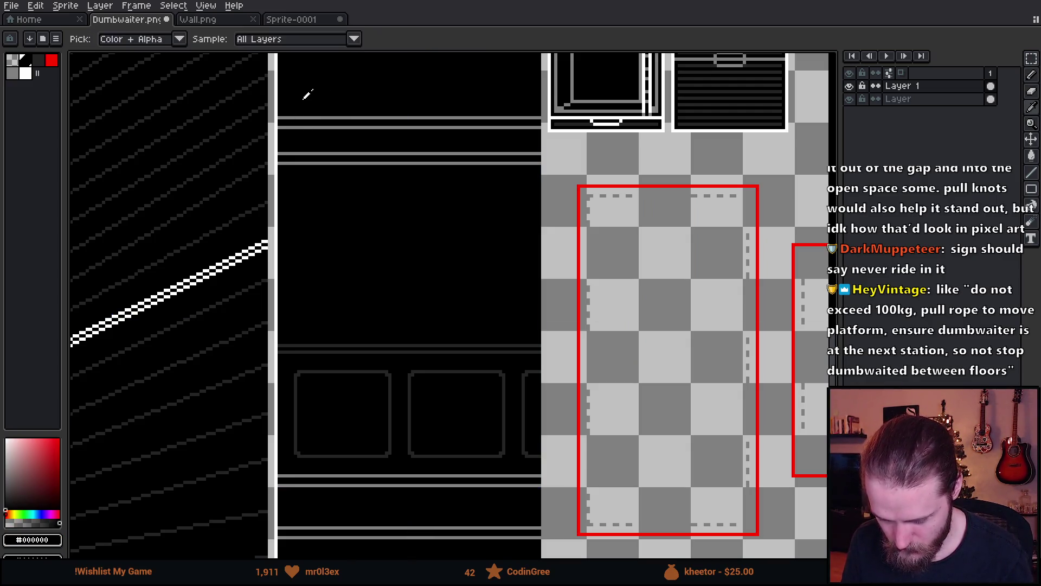
pyautogui.click(284, 126)
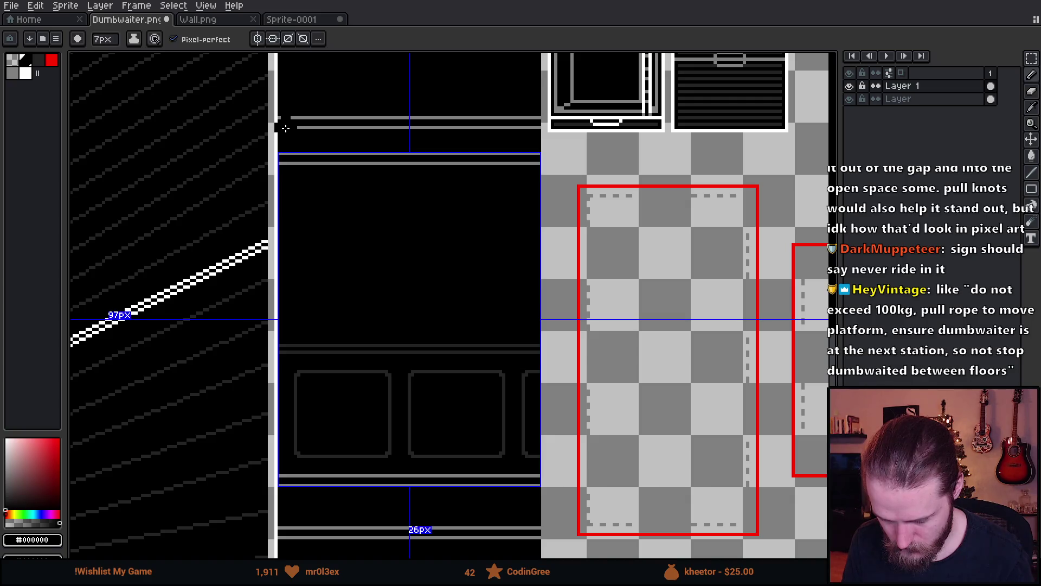
pyautogui.press('+')
pyautogui.press('+')
pyautogui.click(292, 120)
pyautogui.press('+')
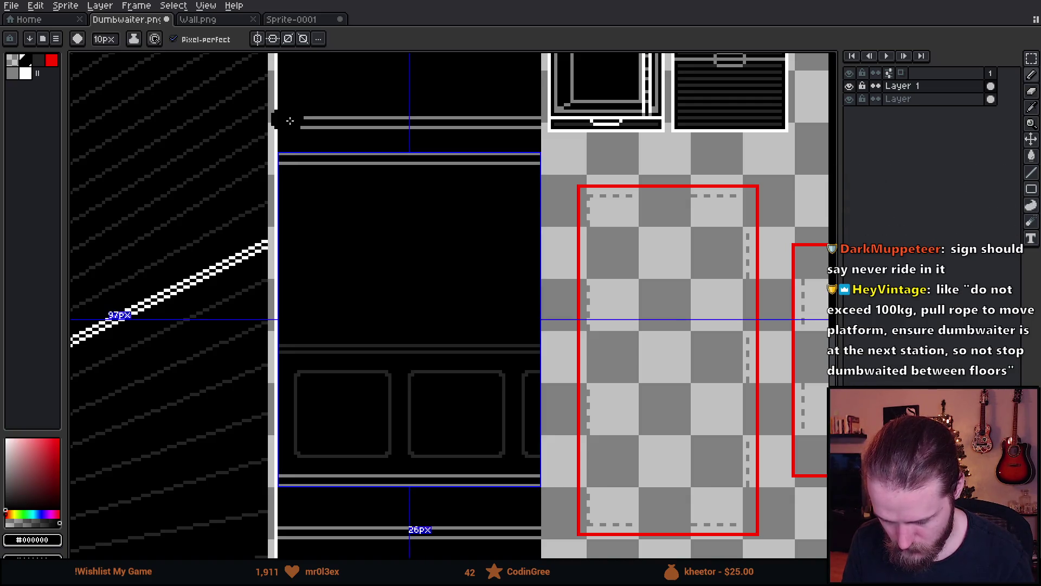
pyautogui.click(296, 125)
pyautogui.moveTo(296, 123); pyautogui.dragTo(524, 127)
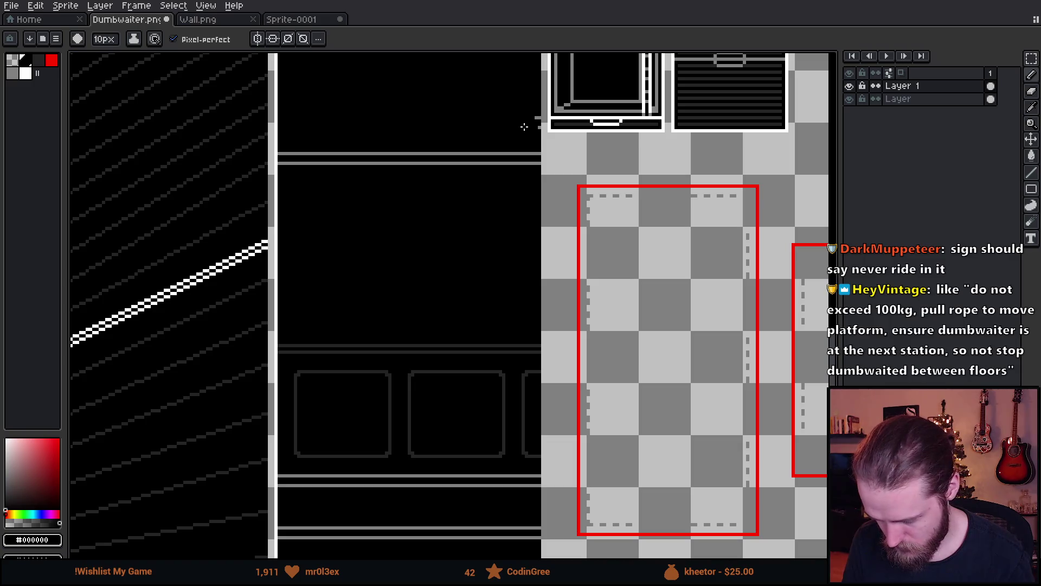
# - Paint the lower pair of grey lines black, save Dumbwaiter.png, and switch to Unity
pyautogui.moveTo(430, 354); pyautogui.dragTo(477, 128)
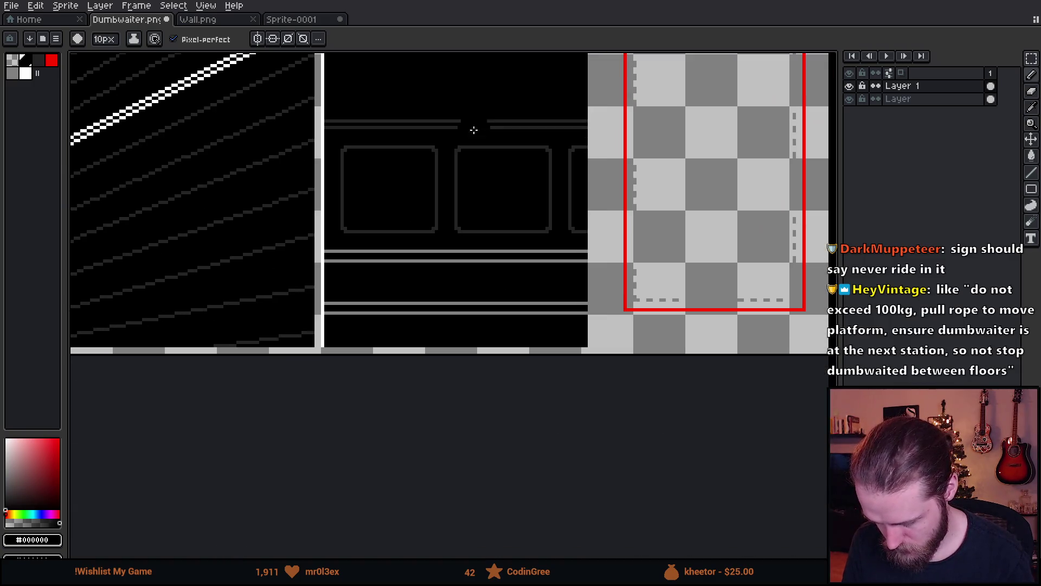
pyautogui.click(348, 313)
pyautogui.moveTo(342, 310); pyautogui.dragTo(575, 305)
pyautogui.scroll(-3, 570, 309)
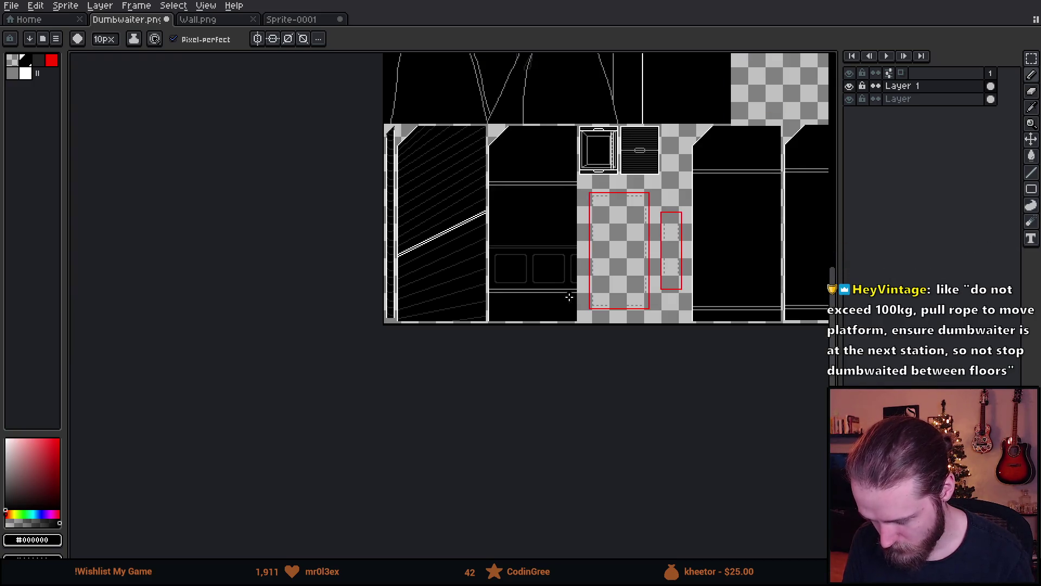
pyautogui.scroll(2, 559, 266)
pyautogui.hotkey('ctrl', 's')
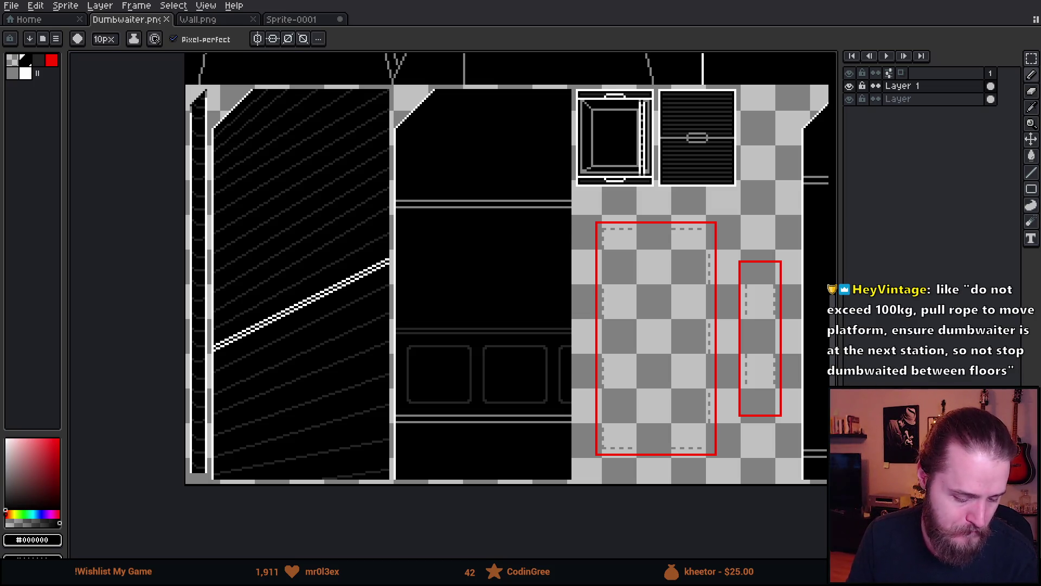
pyautogui.hotkey('alt', 'Tab')
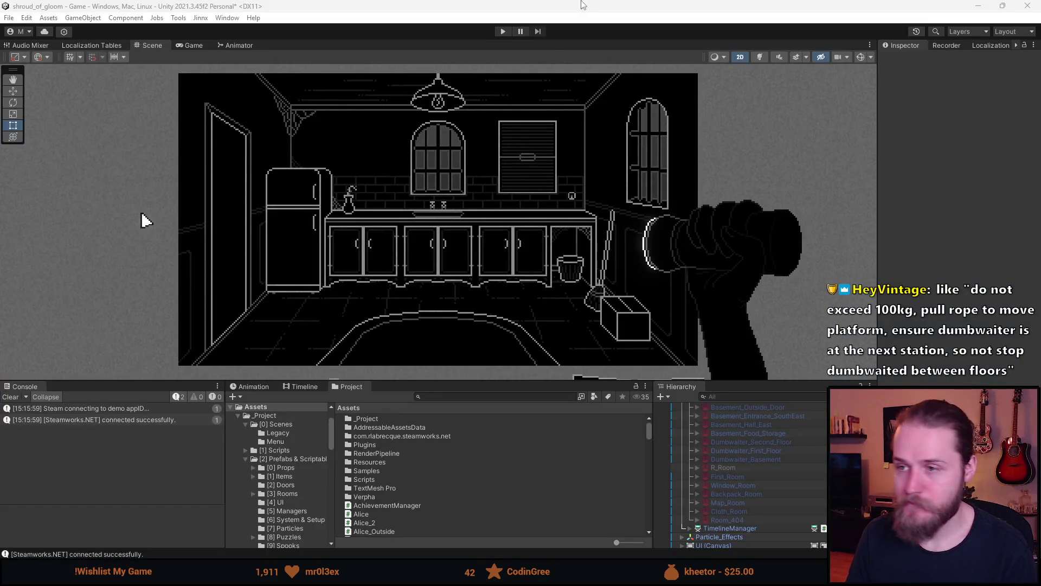
# - Run the game in Play mode, view the dumbwaiter close-up from the kitchen, then step back out
pyautogui.click(503, 32)
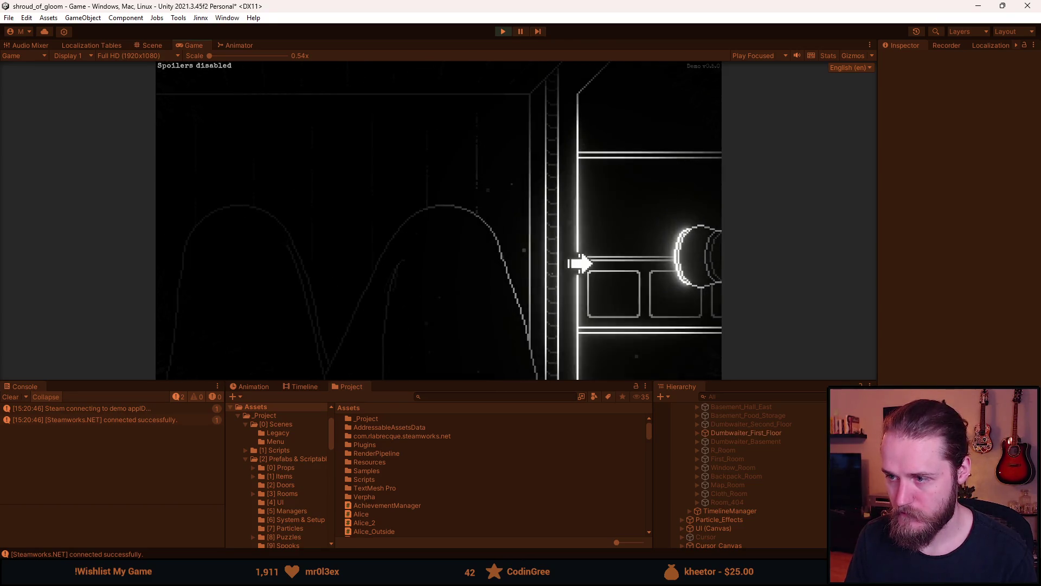
pyautogui.click(606, 239)
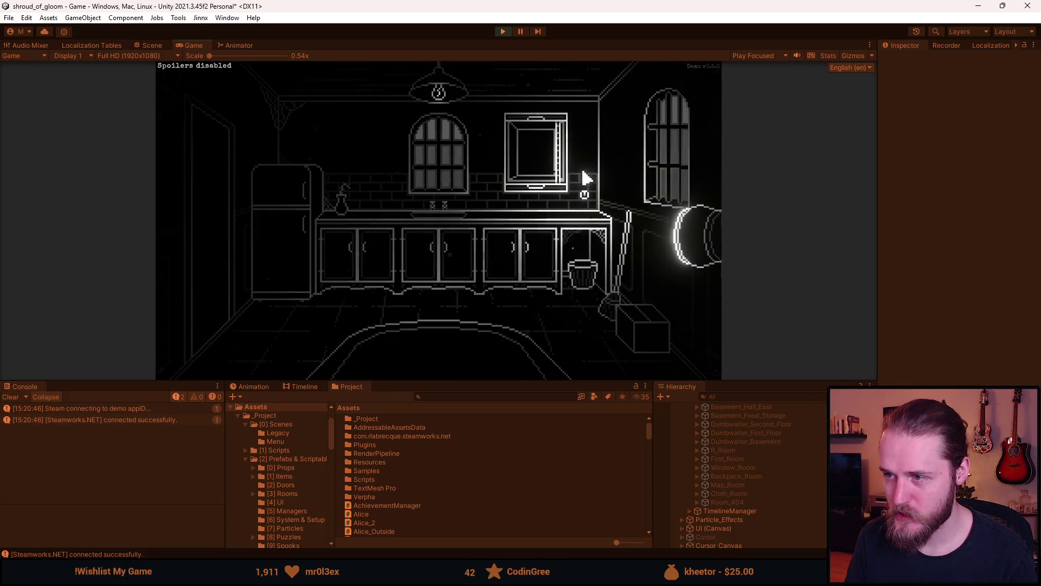
pyautogui.click(578, 179)
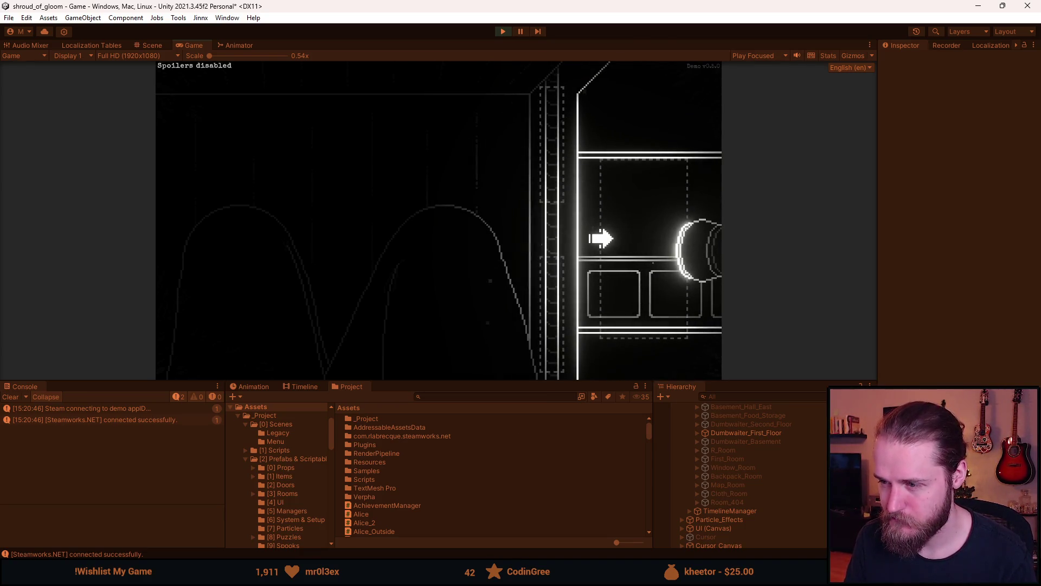
pyautogui.click(600, 237)
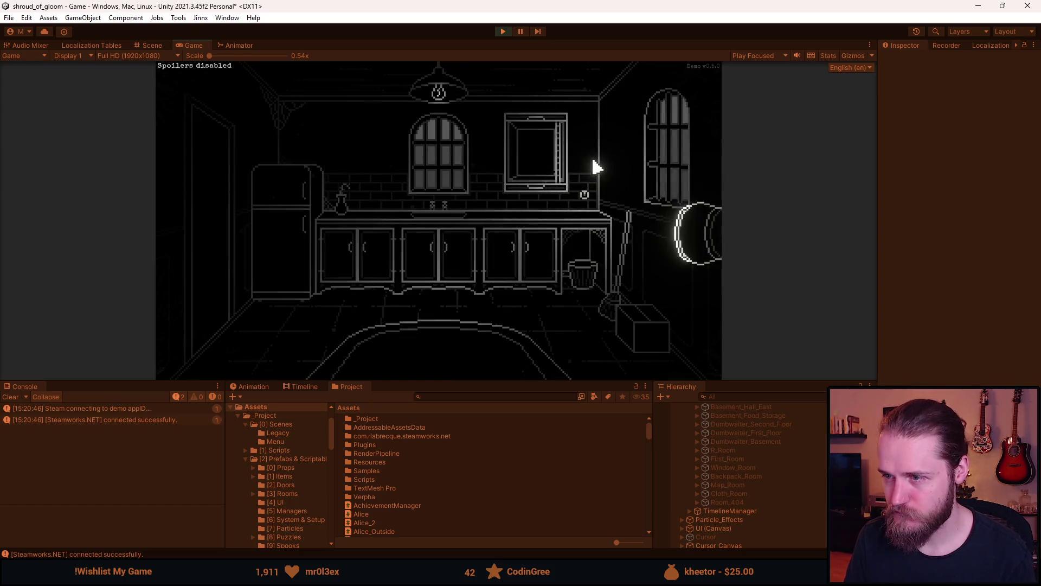
# - Enter the dumbwaiter and ride it to the second floor, first floor, basement, then back up
pyautogui.click(564, 142)
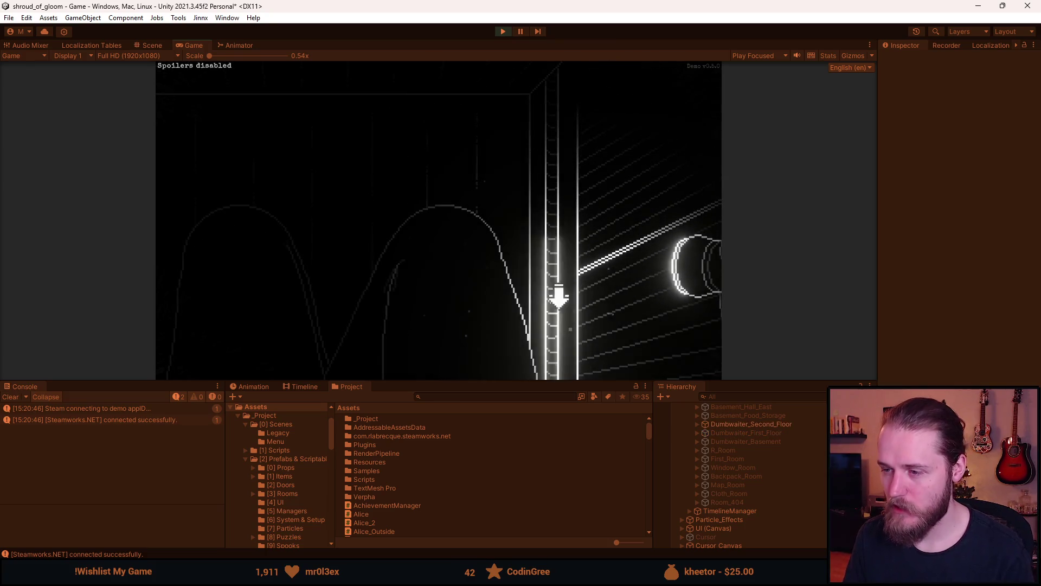
pyautogui.click(549, 293)
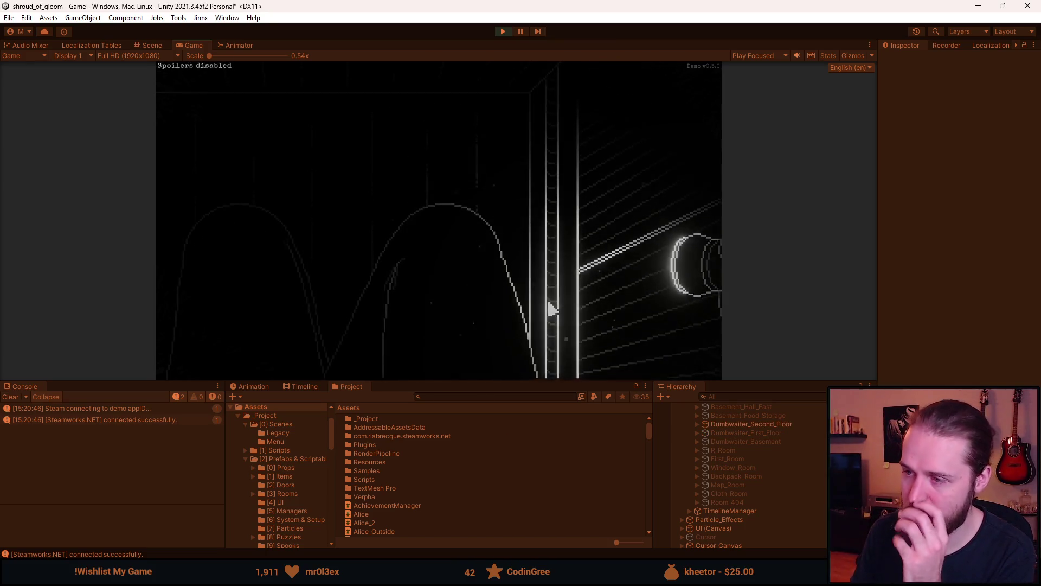
pyautogui.click(639, 274)
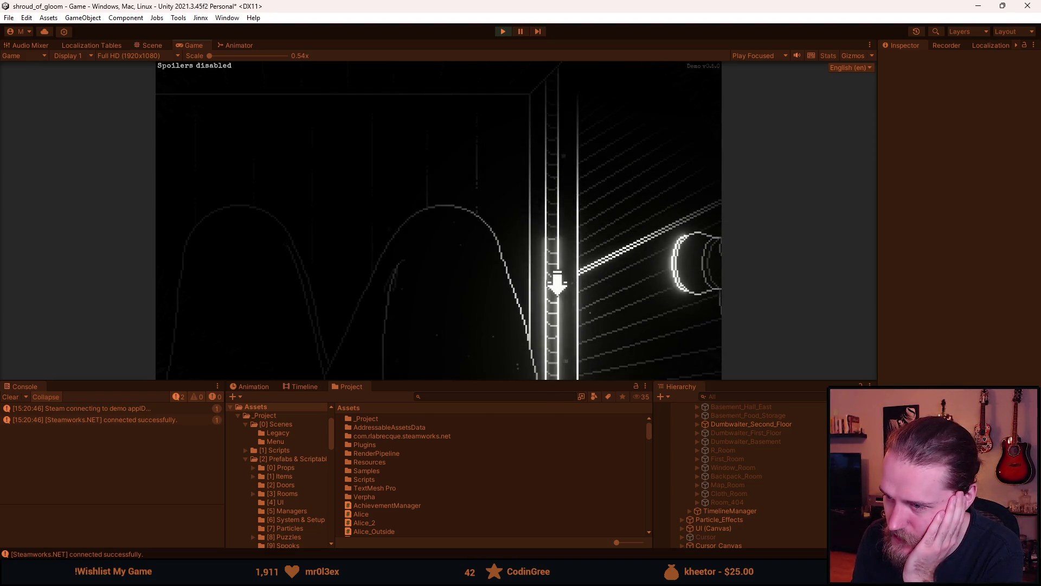
pyautogui.click(557, 283)
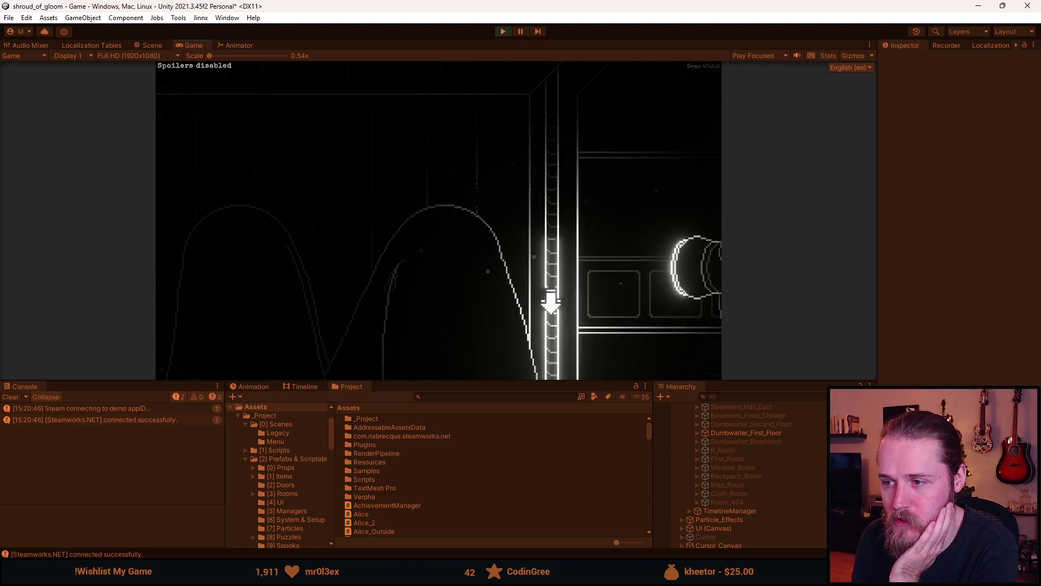
pyautogui.click(551, 304)
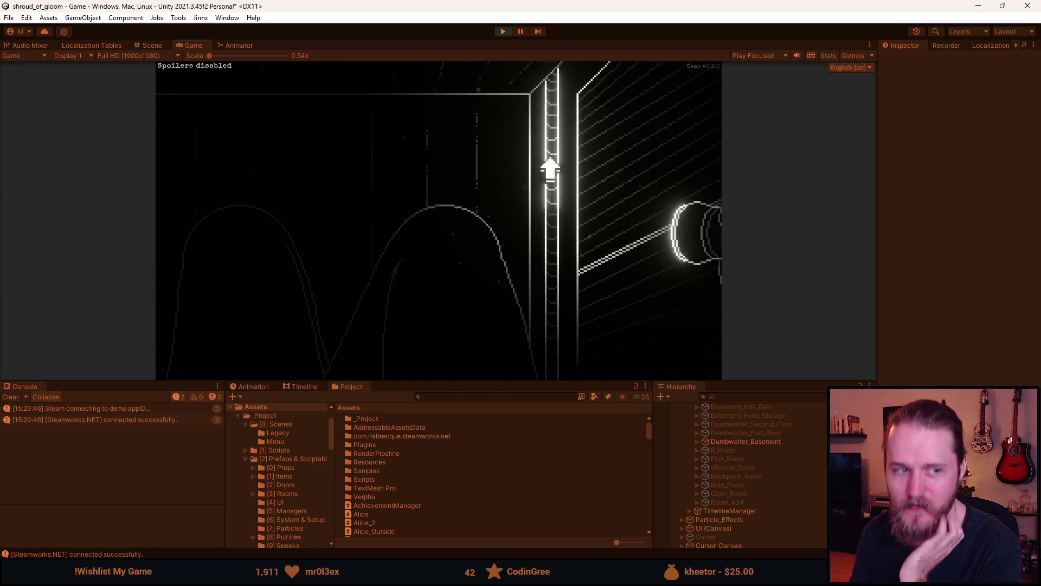
pyautogui.click(551, 168)
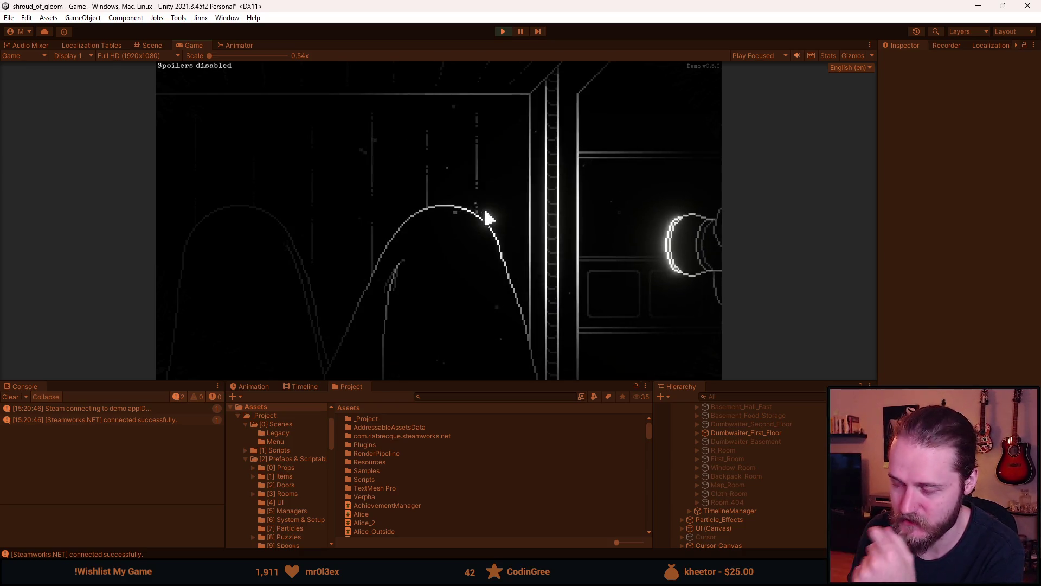
# - Open and close the Main Floor and Upper Floor maps
pyautogui.click(657, 363)
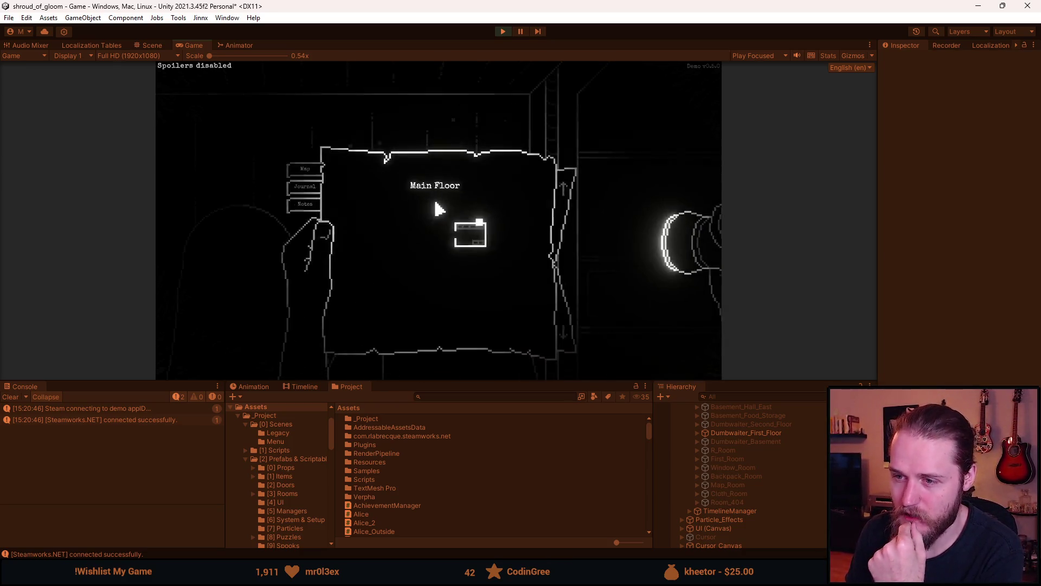
pyautogui.rightClick(535, 156)
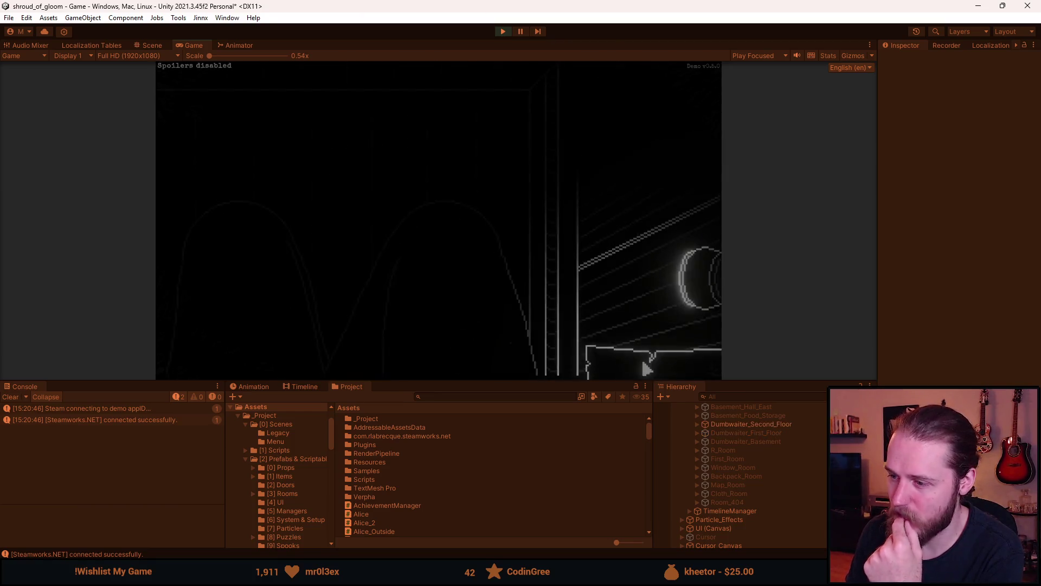
pyautogui.click(646, 365)
pyautogui.rightClick(468, 230)
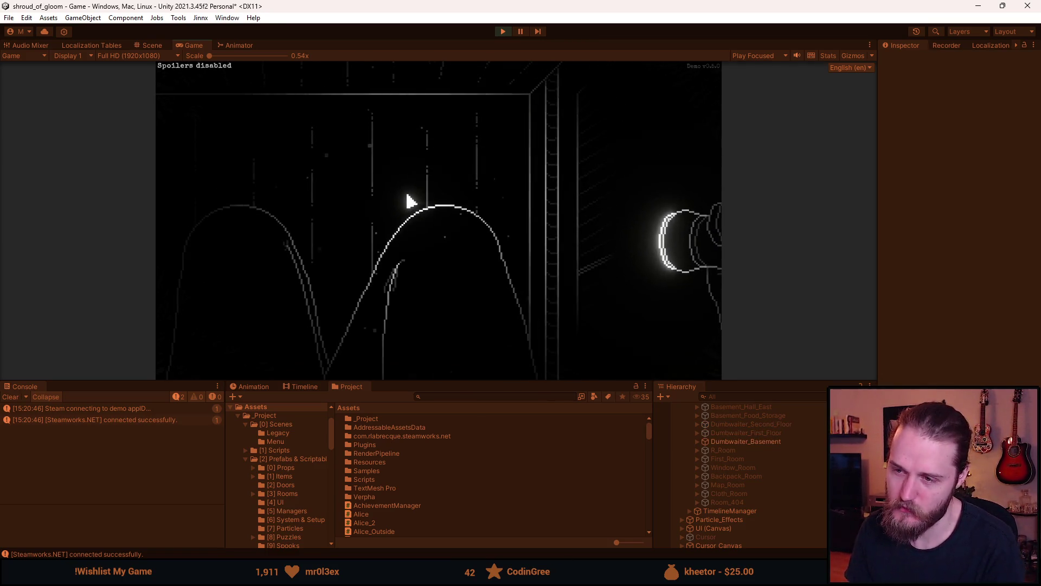
# - Check the Audio settings from the pause menu, then resume the game
pyautogui.press('Escape')
pyautogui.click(425, 230)
pyautogui.click(437, 208)
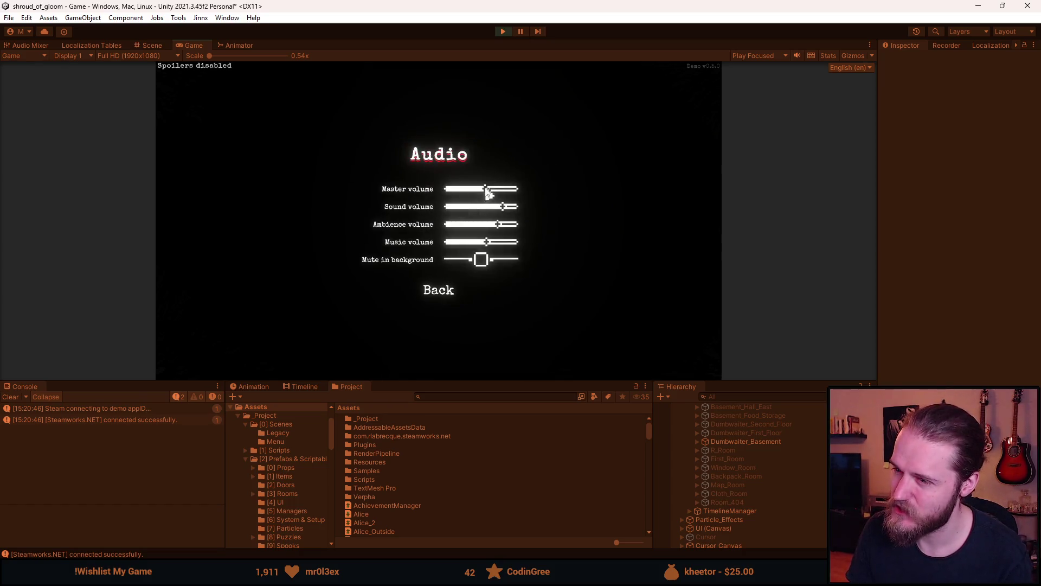
pyautogui.click(446, 291)
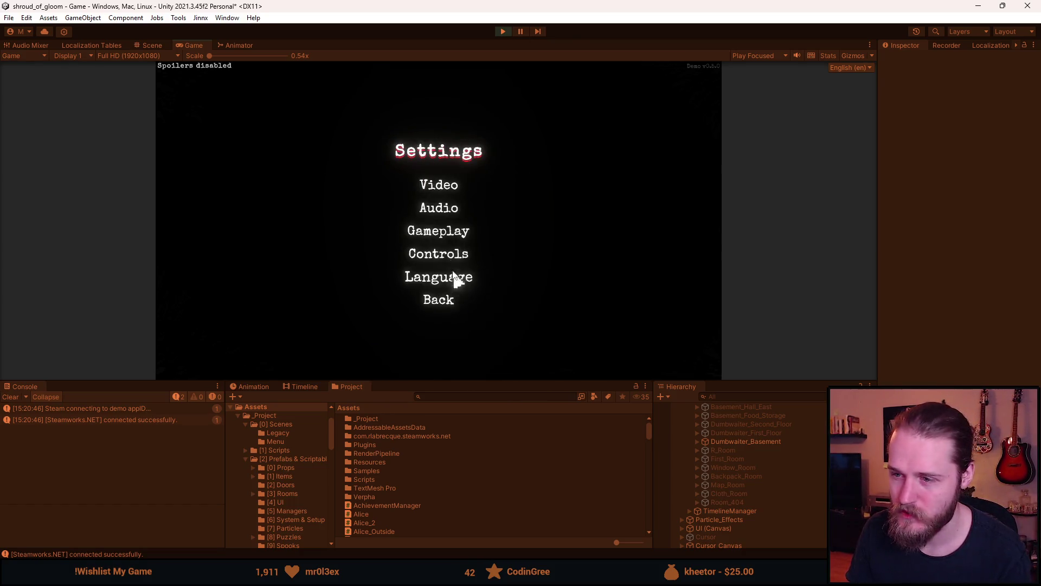
pyautogui.click(442, 298)
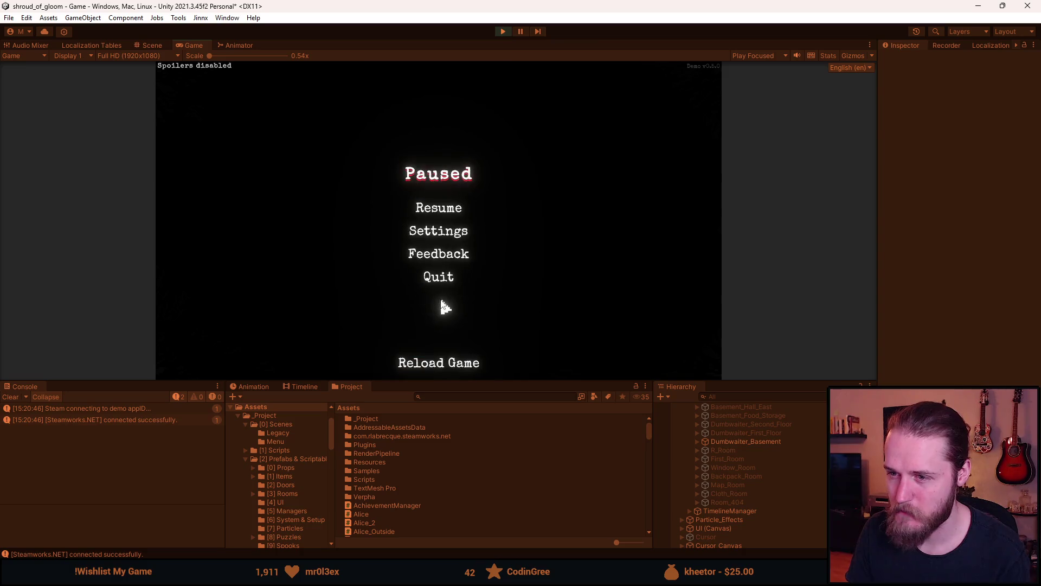
pyautogui.click(440, 210)
# - Ride the dumbwaiter to the first floor, pause the game in the editor, and return to Aseprite
pyautogui.click(555, 184)
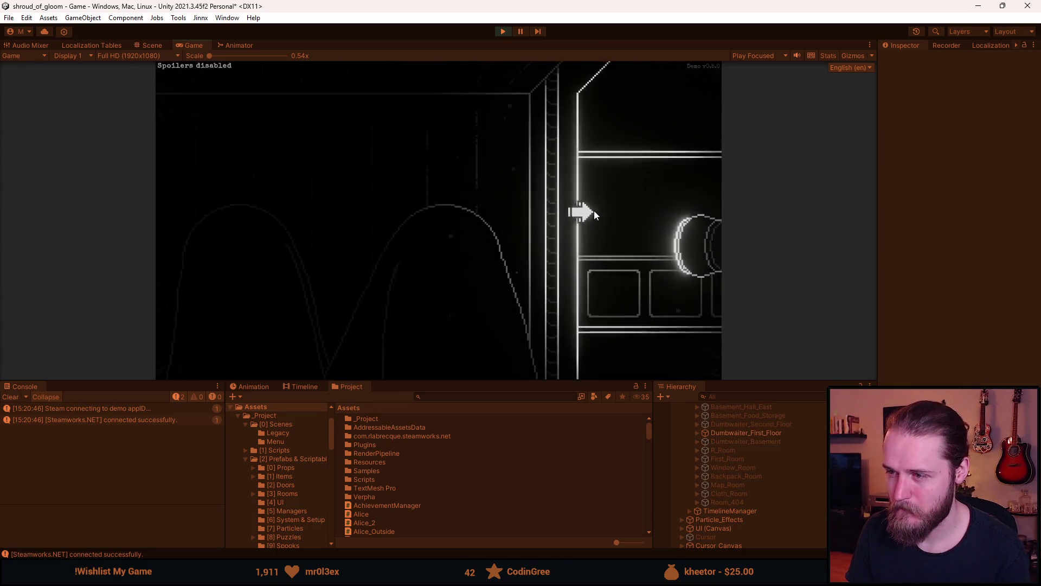
pyautogui.press('Escape')
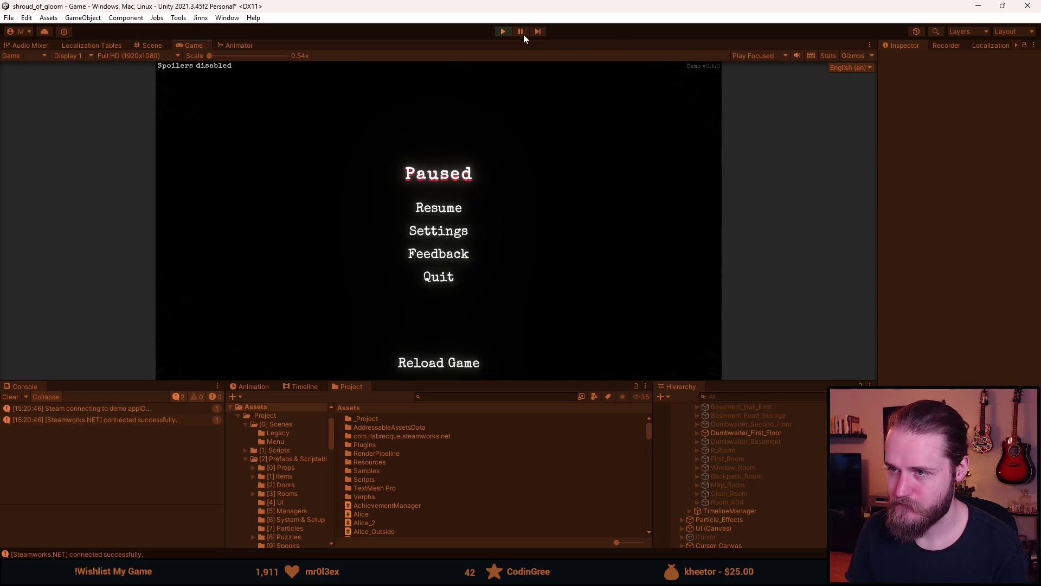
pyautogui.click(520, 32)
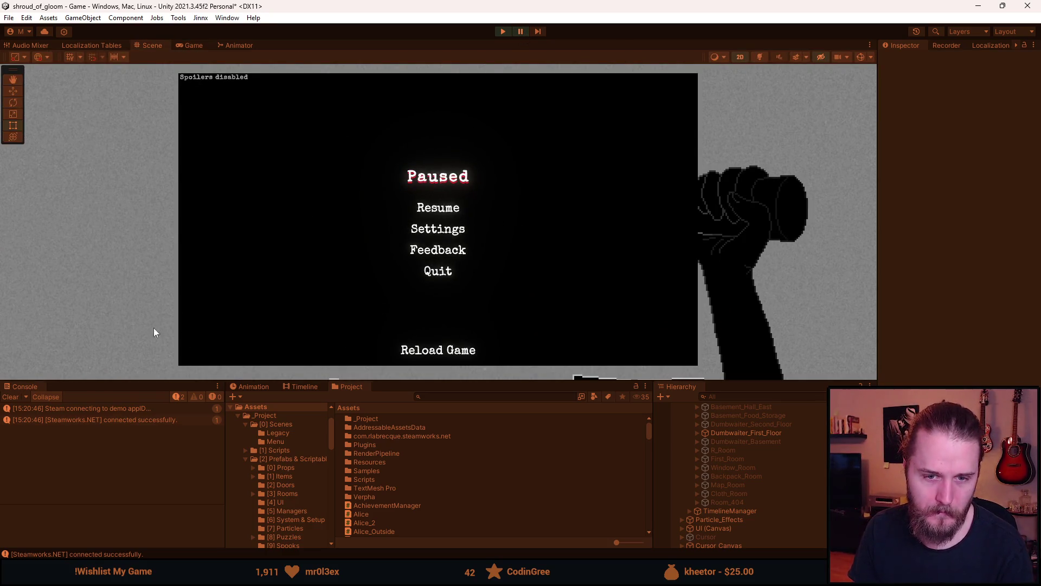
pyautogui.hotkey('alt', 'Tab')
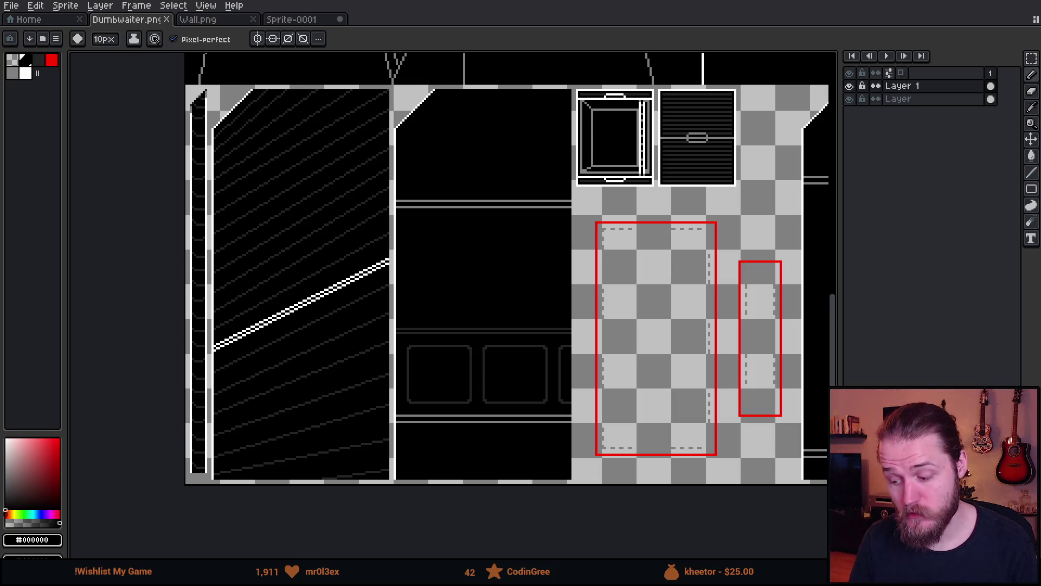
pyautogui.scroll(-5, 477, 281)
pyautogui.scroll(2, 525, 244)
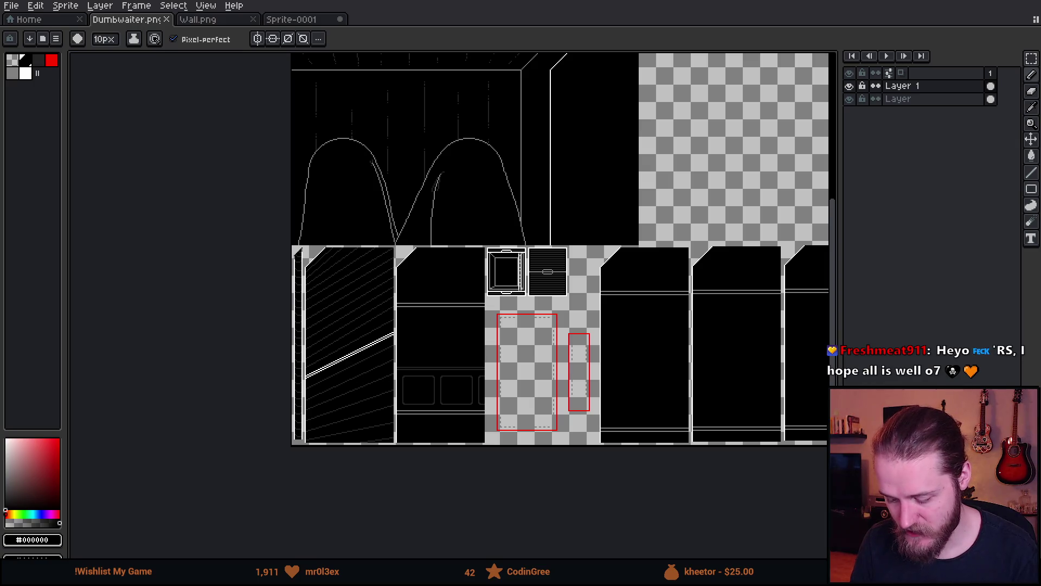
pyautogui.press('+')
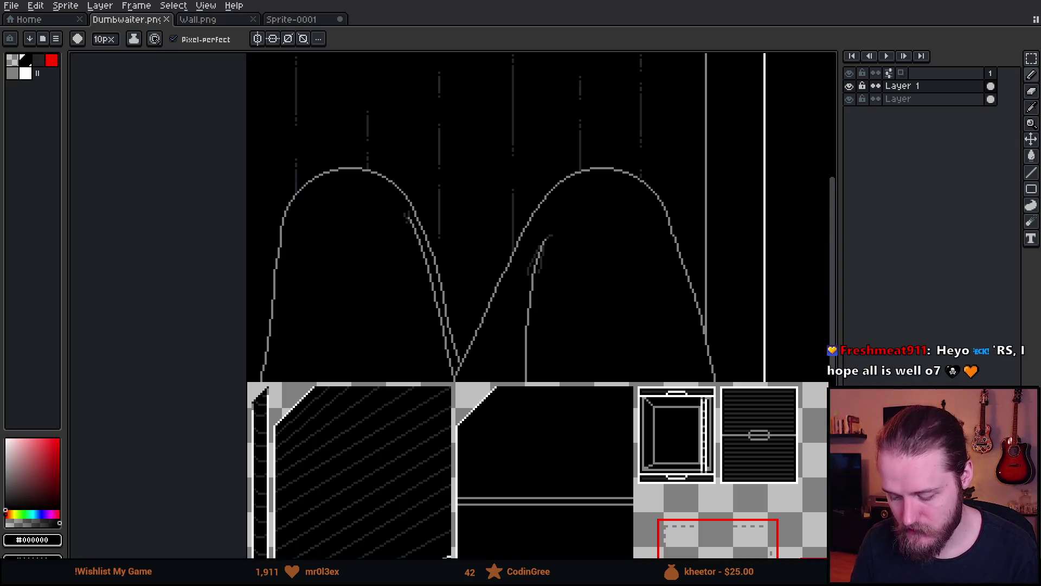
pyautogui.press('-')
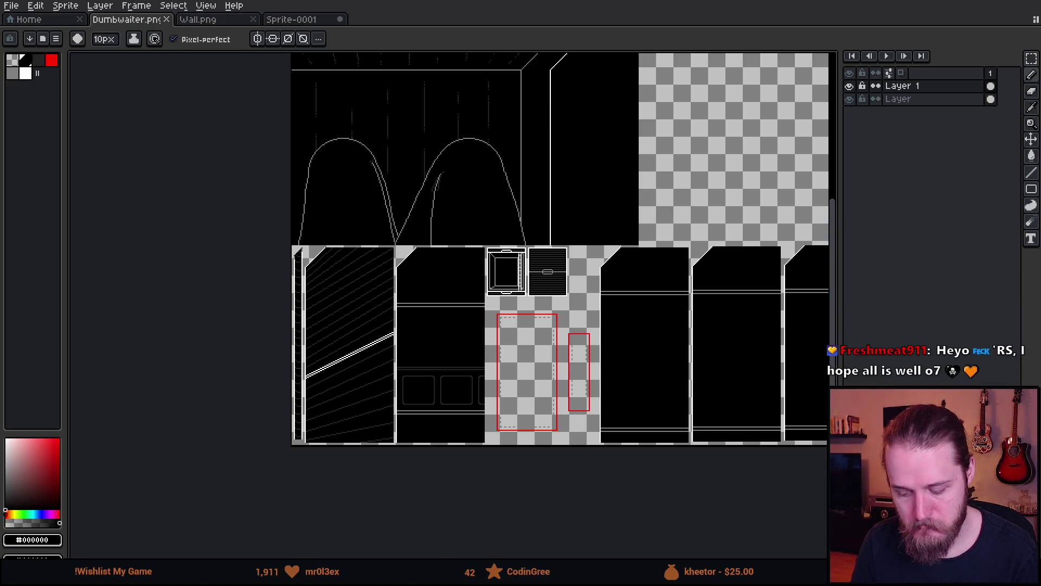
pyautogui.scroll(1, 295, 301)
pyautogui.scroll(-1, 293, 290)
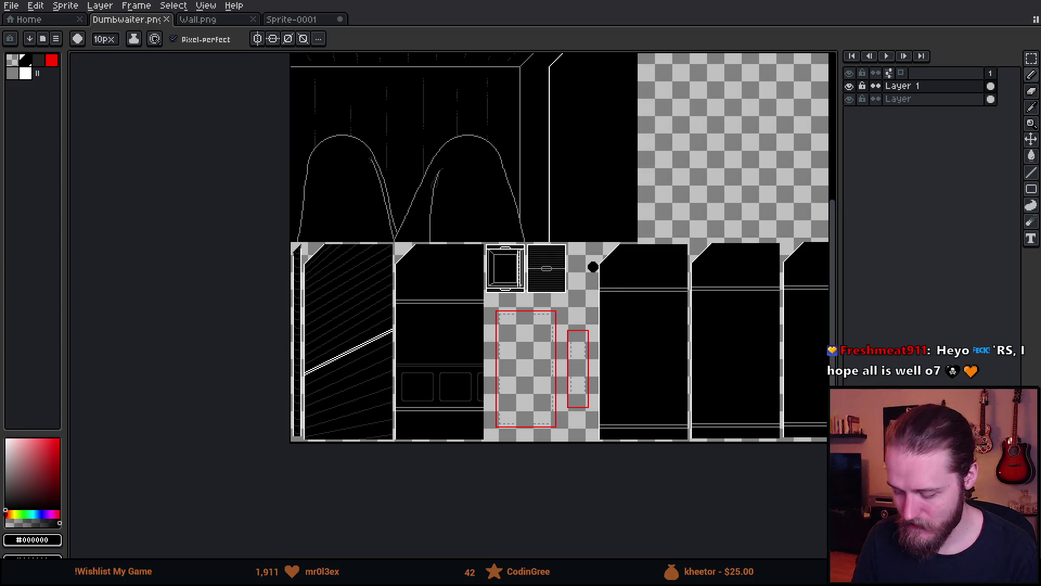
pyautogui.hscroll(2, 590, 263)
pyautogui.scroll(2, 338, 235)
pyautogui.scroll(-1, 338, 236)
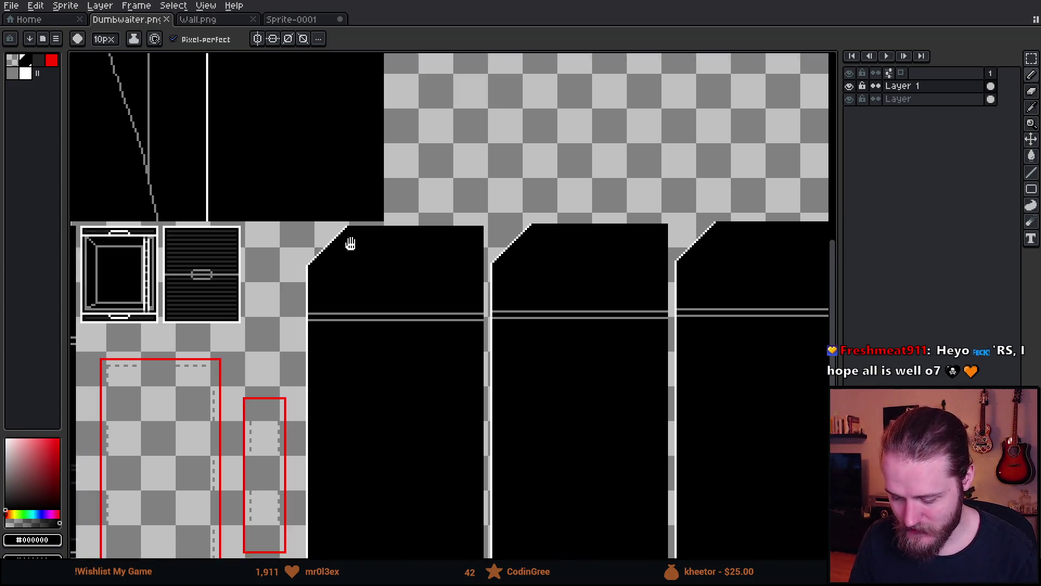
pyautogui.moveTo(349, 239); pyautogui.dragTo(632, 157)
# - Toggle all layers hidden and visible again, then go to the Home page
pyautogui.click(858, 77)
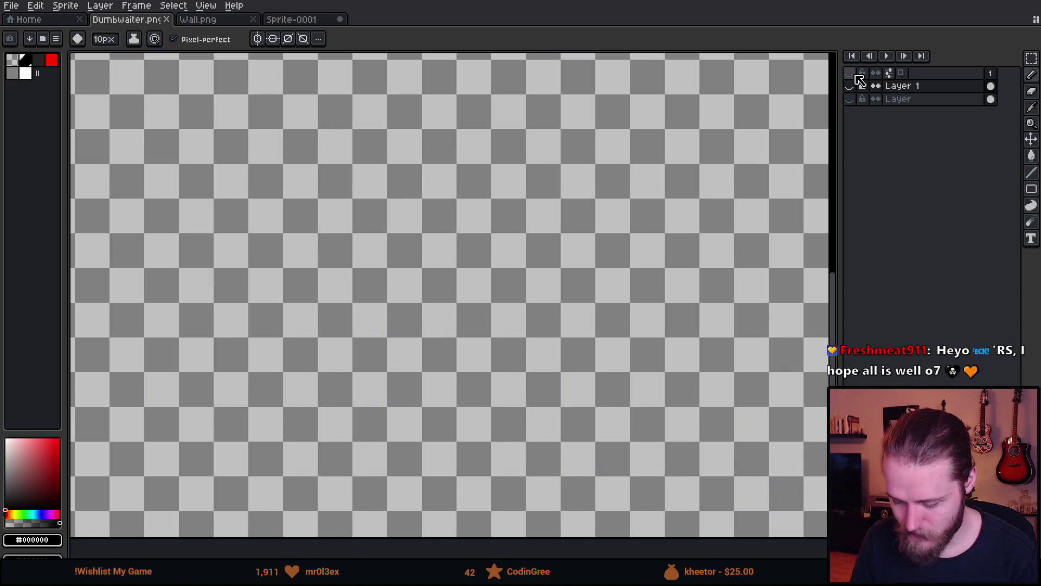
pyautogui.click(857, 77)
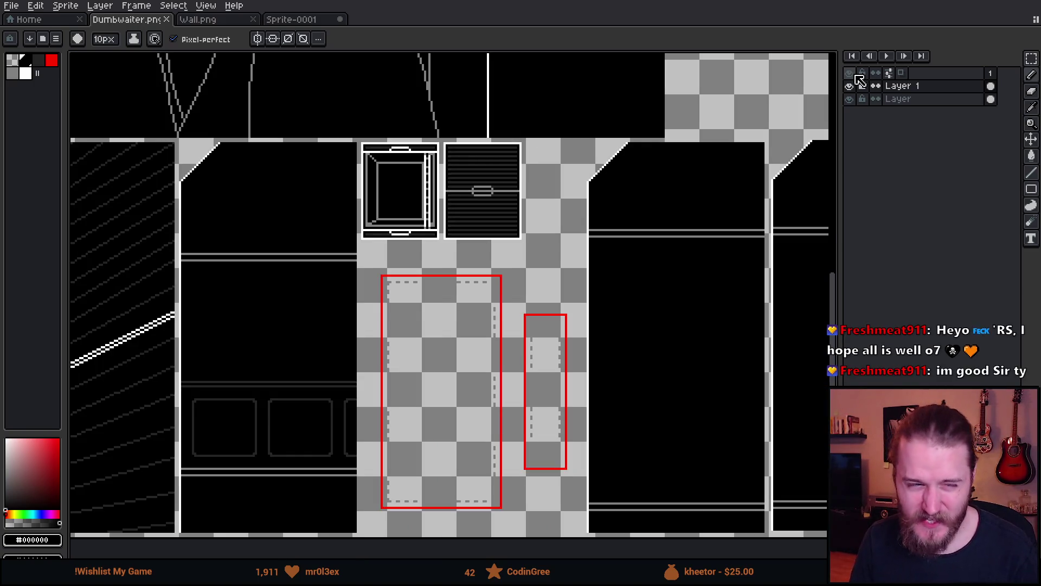
pyautogui.scroll(-2, 406, 193)
pyautogui.scroll(4, 342, 269)
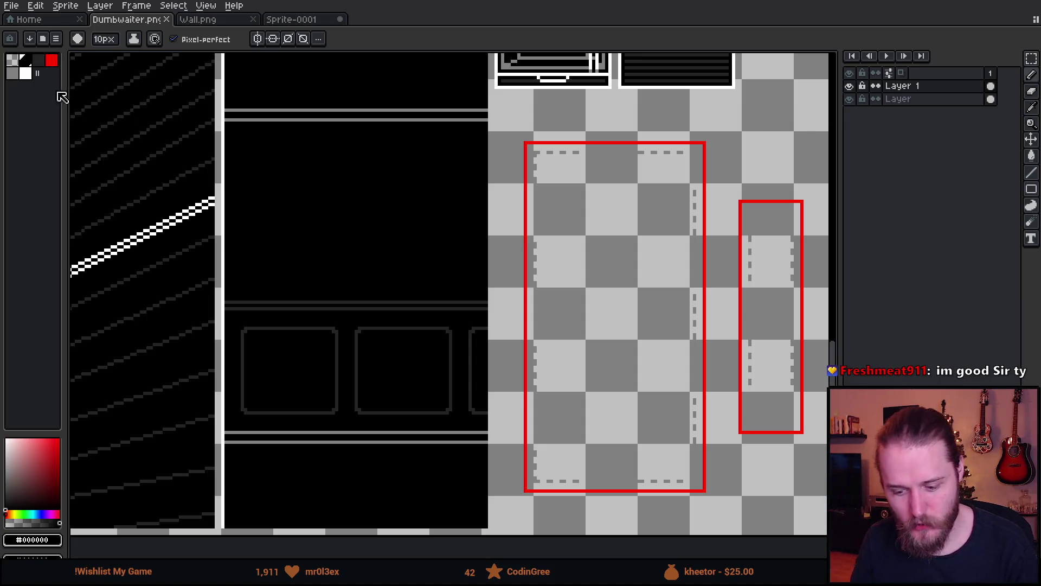
pyautogui.click(57, 20)
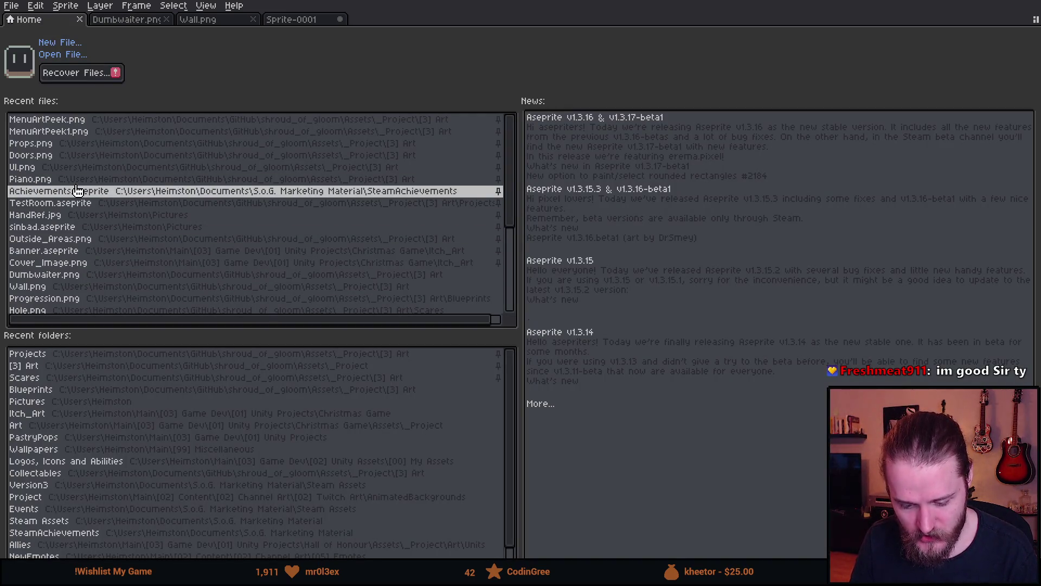
# - Browse the Recent files list and open the Puzzle_Switches sprite
pyautogui.scroll(-1, 84, 258)
pyautogui.scroll(-1, 83, 267)
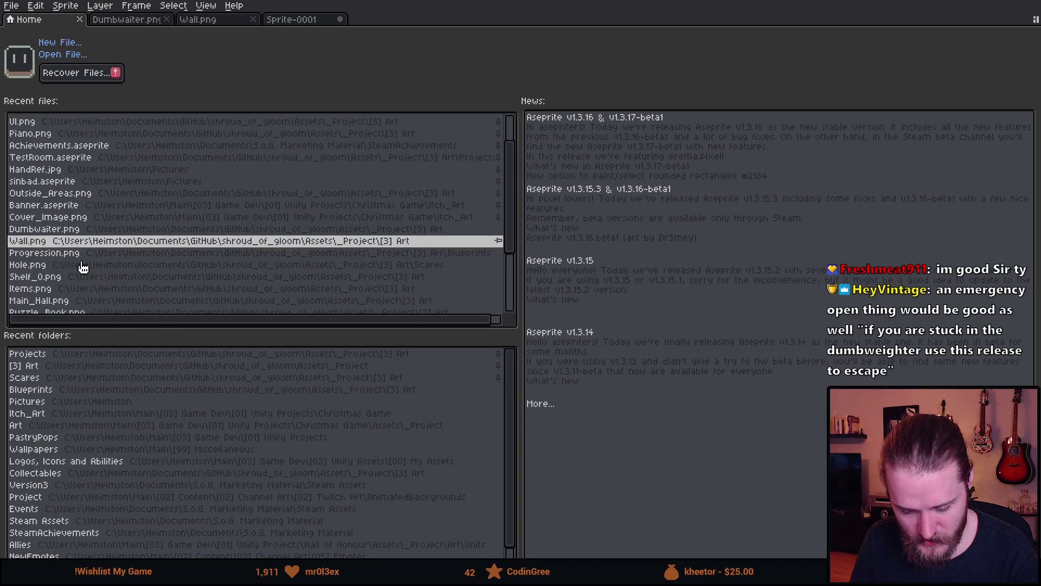
pyautogui.scroll(-4, 83, 266)
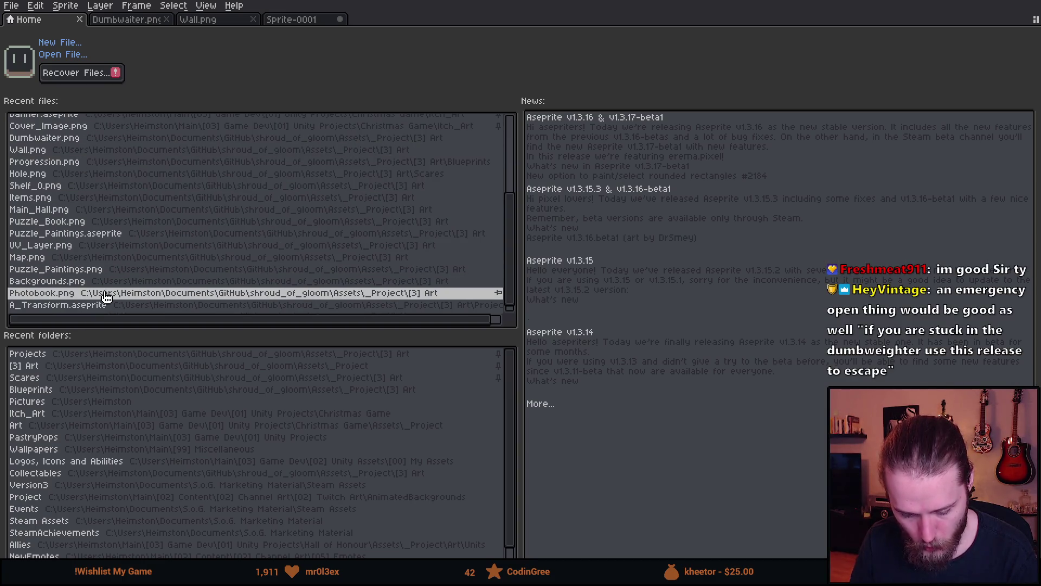
pyautogui.scroll(-1, 106, 297)
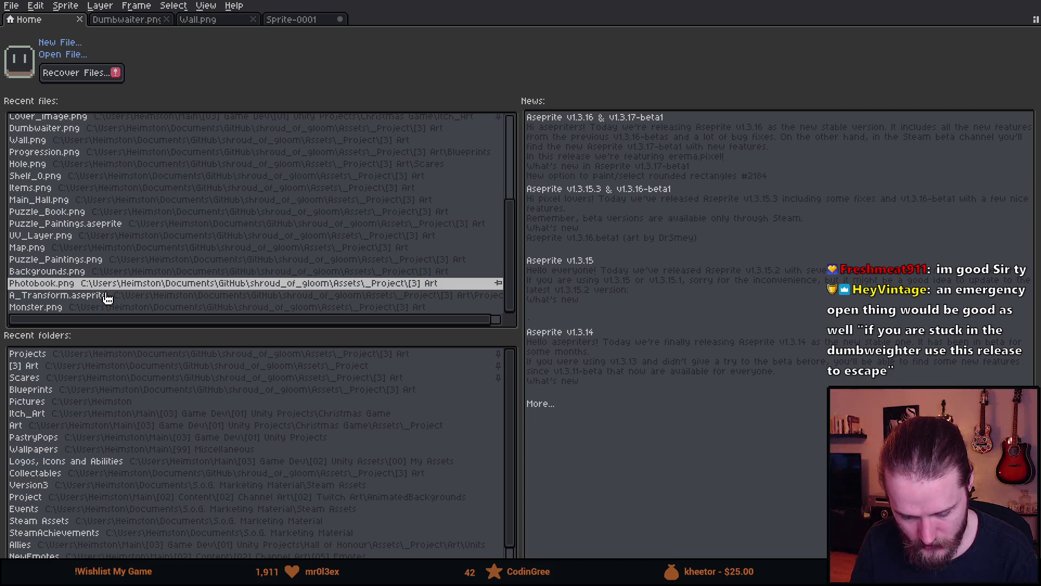
pyautogui.scroll(6, 108, 297)
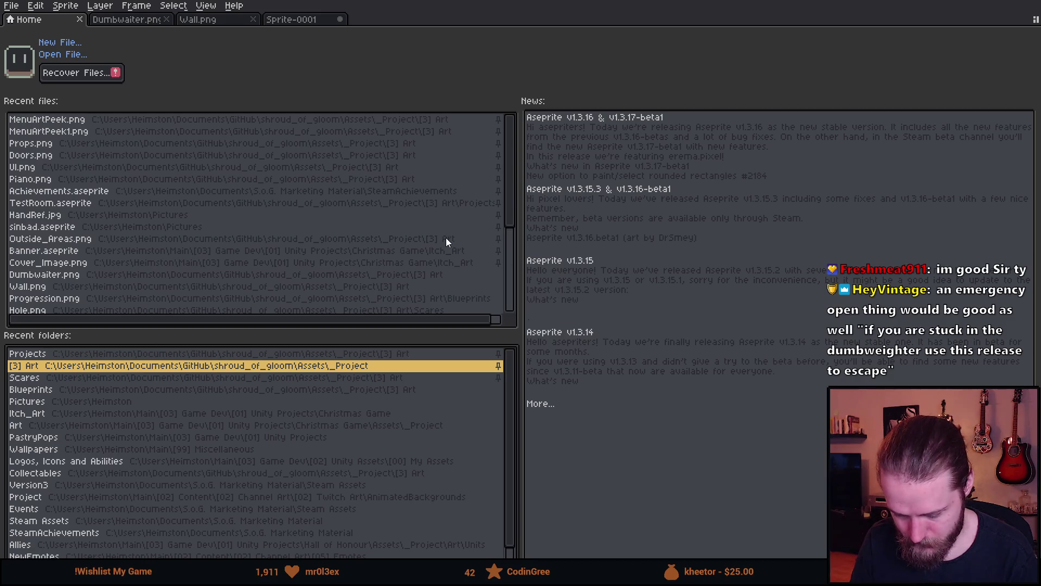
pyautogui.scroll(5, 416, 250)
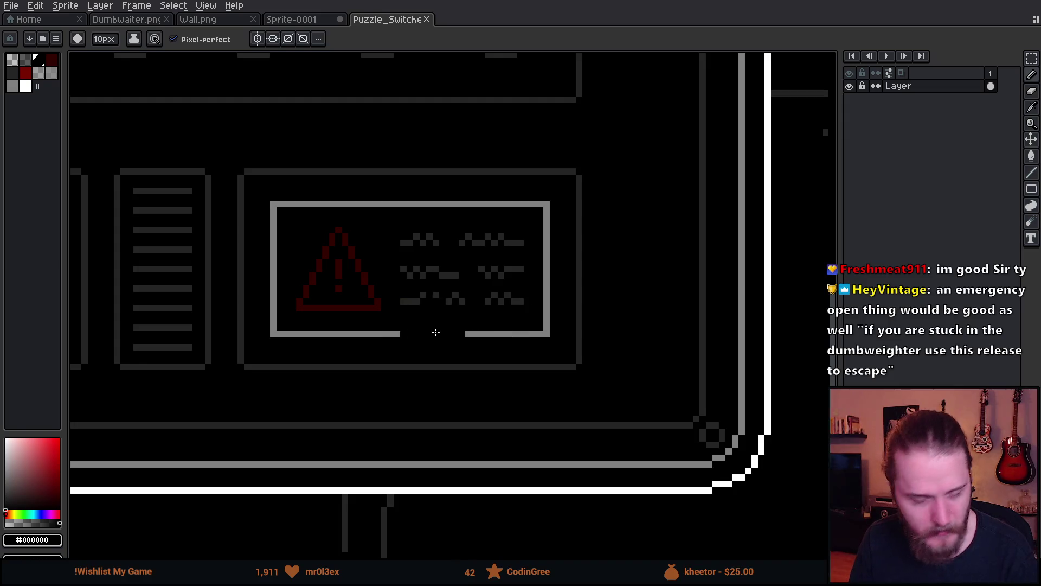
pyautogui.scroll(-1, 322, 375)
# - Pan to the warning and lightning panels, undo the stray erase, and touch up the warning box outline
pyautogui.moveTo(323, 375); pyautogui.dragTo(385, 383)
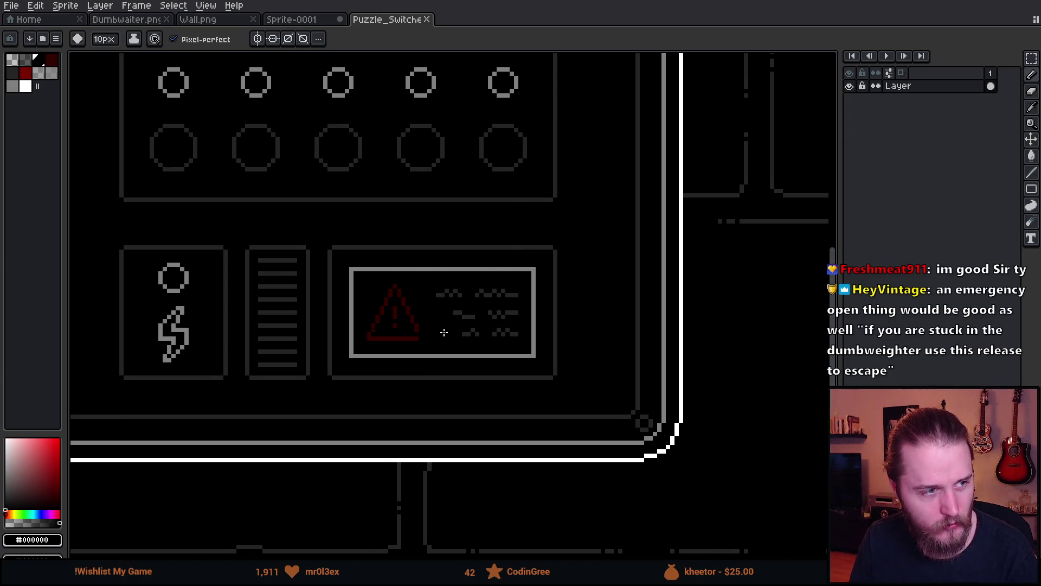
pyautogui.hotkey('ctrl', 'z')
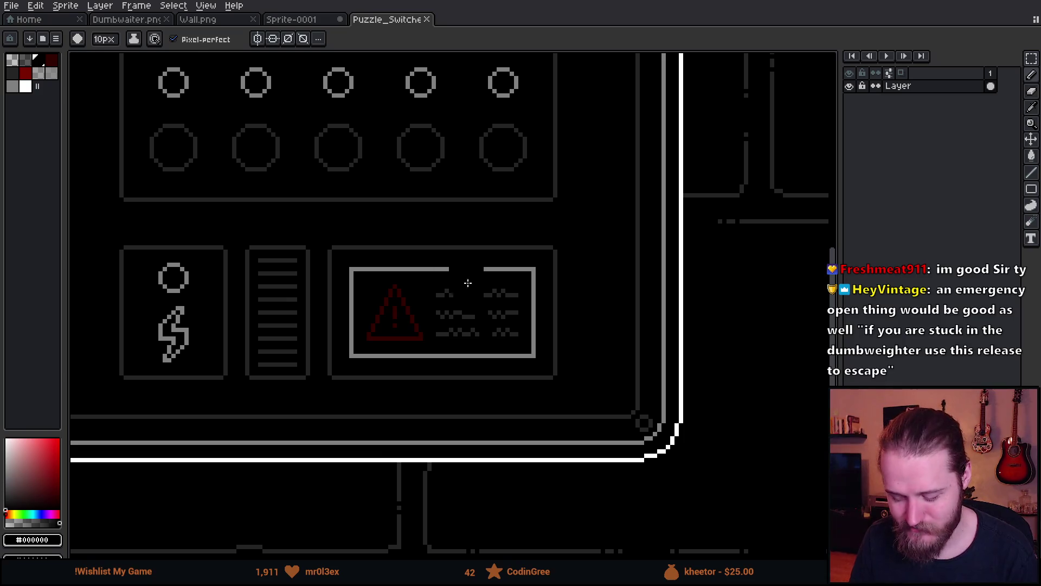
pyautogui.click(529, 361)
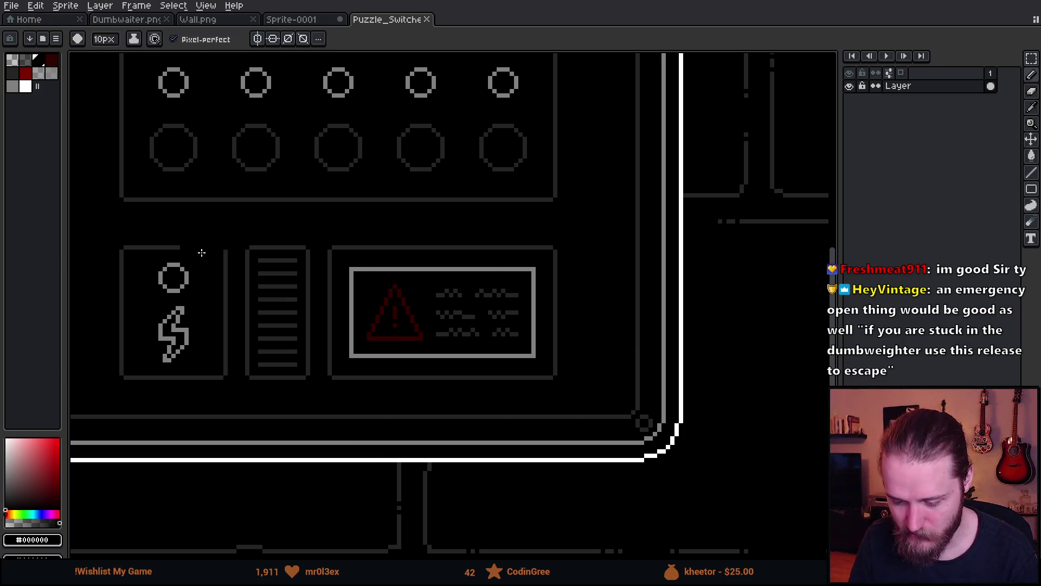
pyautogui.scroll(1, 395, 279)
pyautogui.scroll(-1, 397, 279)
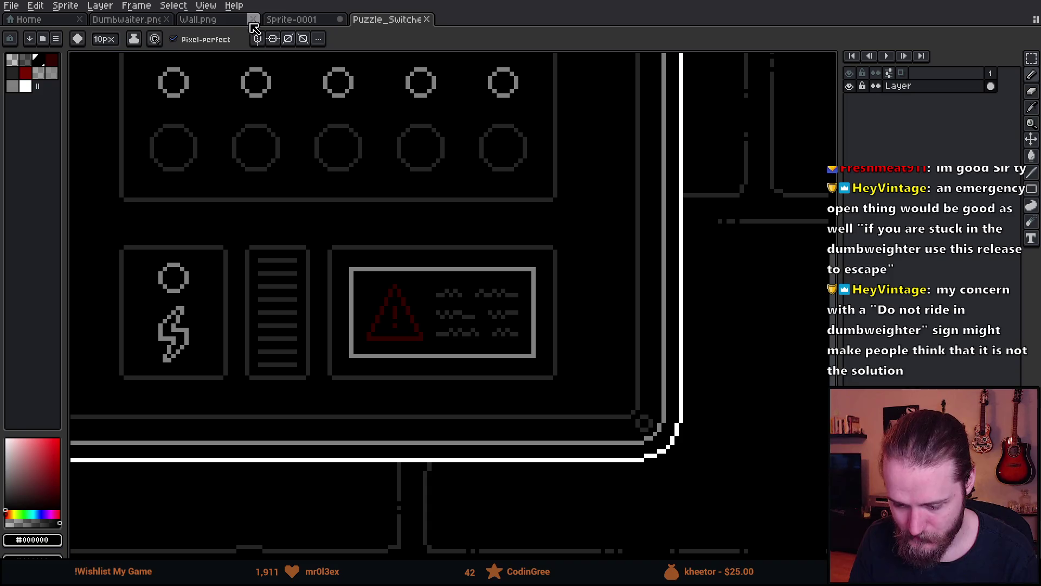
# - Look over the Sprite-0001, Wall.png and Puzzle_Switches tabs, then pan Dumbwaiter.png to the red-outlined slots
pyautogui.click(293, 24)
pyautogui.click(212, 21)
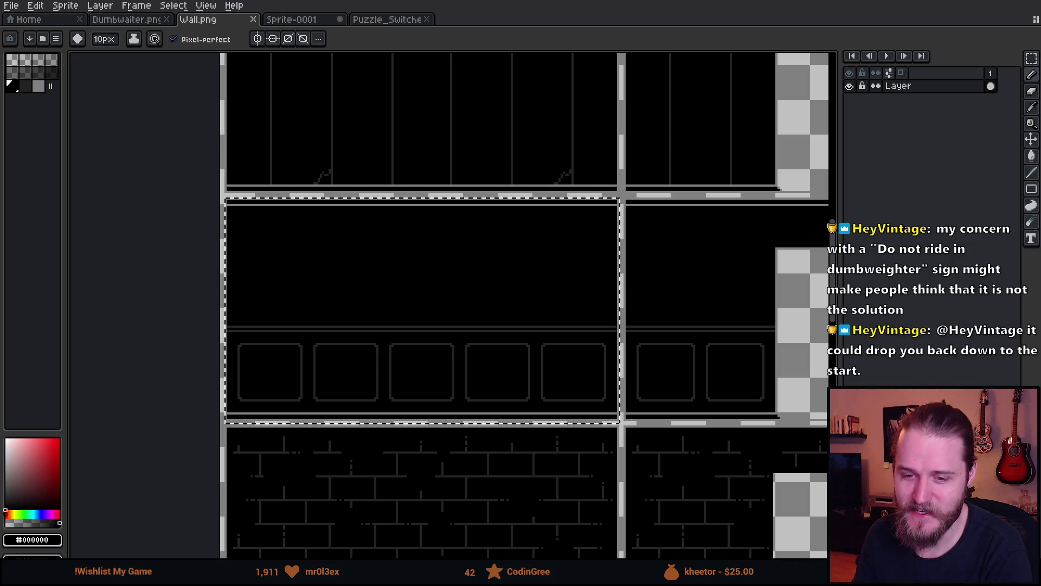
pyautogui.click(393, 21)
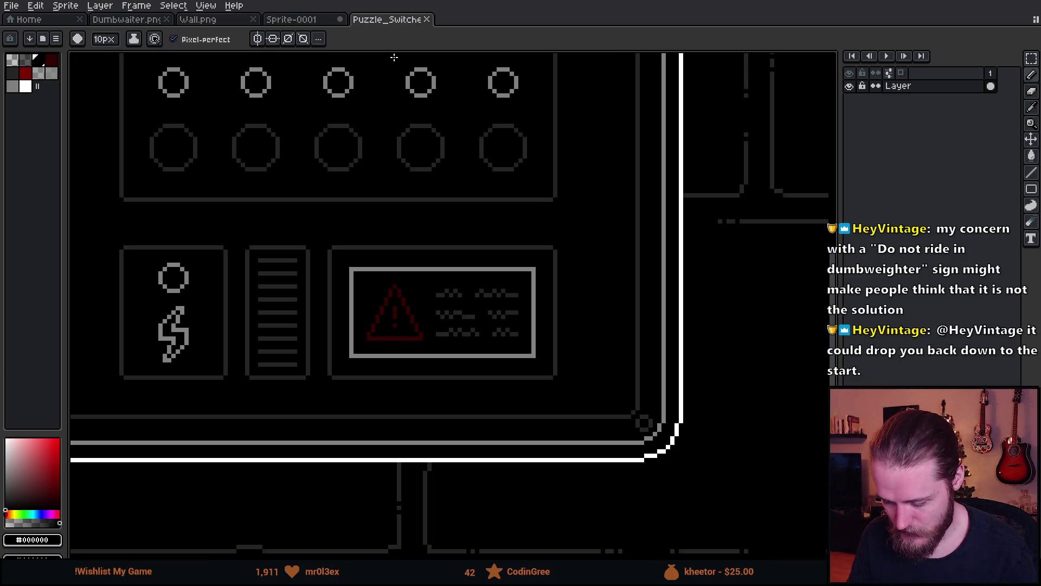
pyautogui.scroll(-2, 326, 206)
pyautogui.click(130, 19)
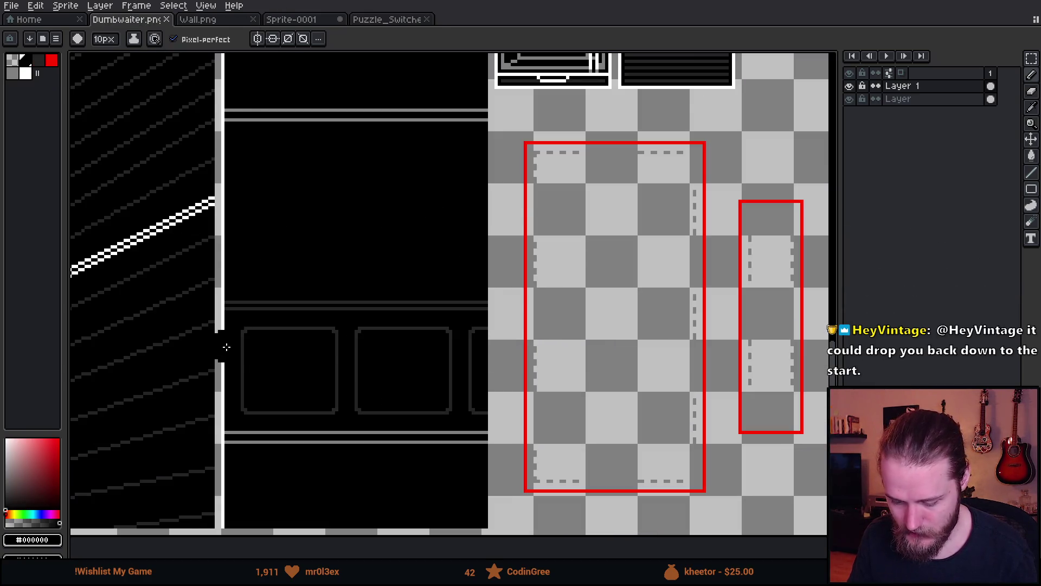
pyautogui.scroll(-3, 255, 363)
pyautogui.scroll(2, 250, 363)
pyautogui.moveTo(537, 363)
pyautogui.mouseDown()
pyautogui.moveTo(352, 353)
pyautogui.moveTo(482, 326)
pyautogui.mouseUp()
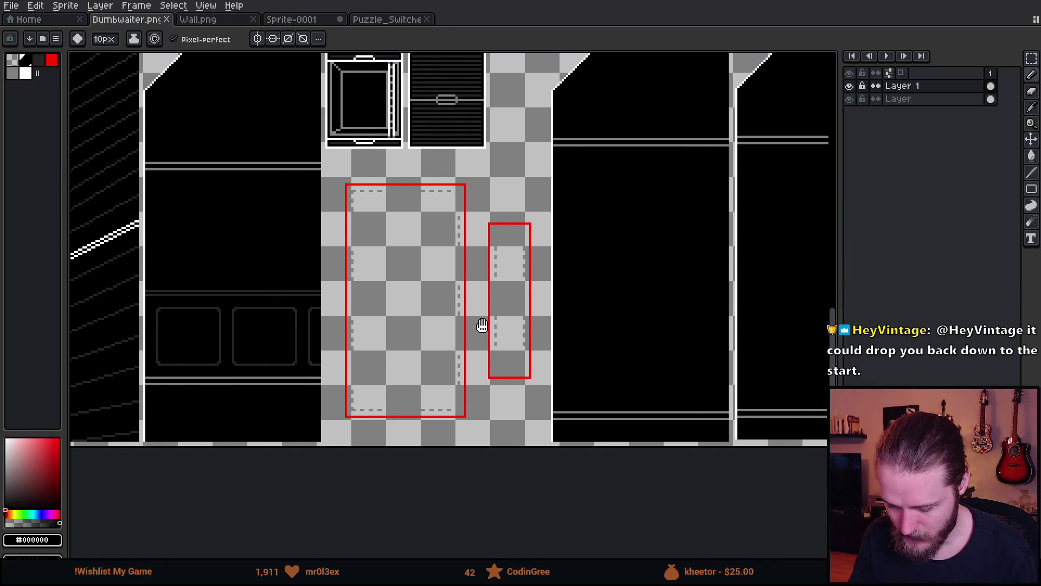
# - Paste the wall panel over the black shaft columns and stretch it taller
pyautogui.moveTo(620, 203); pyautogui.dragTo(513, 294)
pyautogui.press('v')
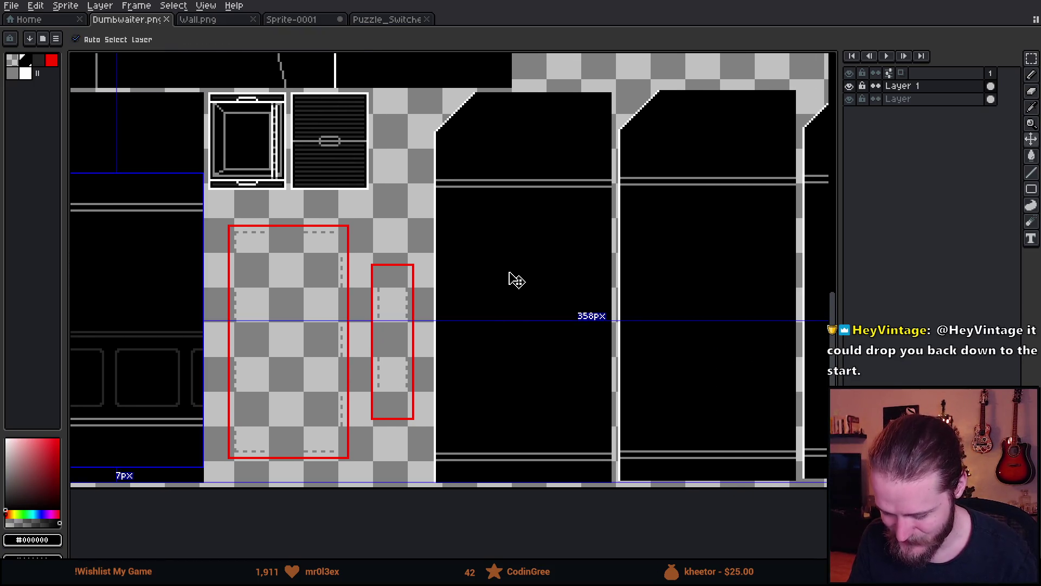
pyautogui.hotkey('ctrl', 'v')
pyautogui.moveTo(523, 351)
pyautogui.mouseDown()
pyautogui.moveTo(649, 340)
pyautogui.moveTo(633, 351)
pyautogui.mouseUp()
pyautogui.moveTo(626, 255); pyautogui.dragTo(624, 152)
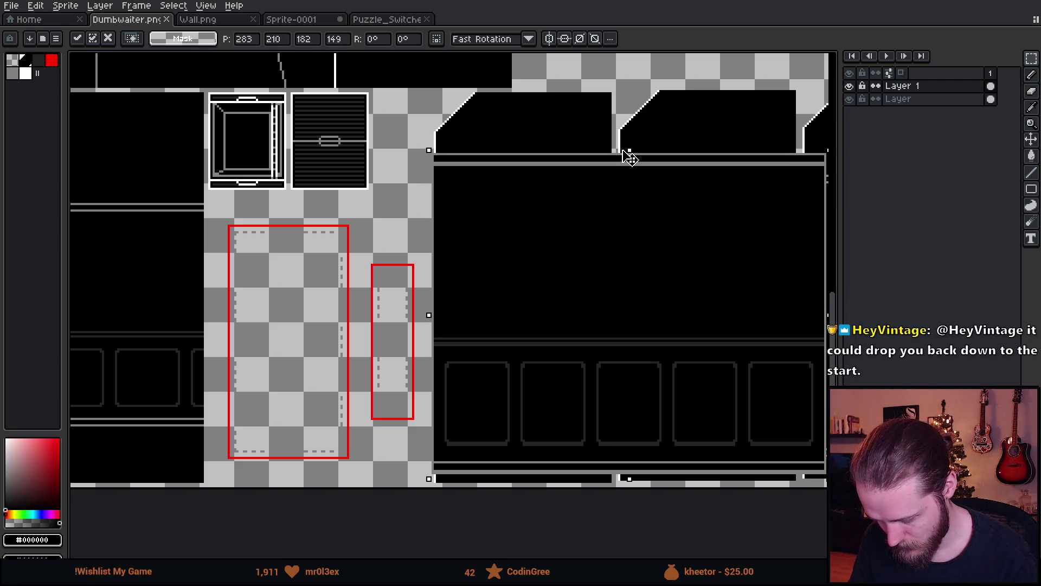
pyautogui.hscroll(5, 525, 300)
# - Redo the paste, scale the panel to about 262×150 px, and slide it about 100 px left
pyautogui.press('Escape')
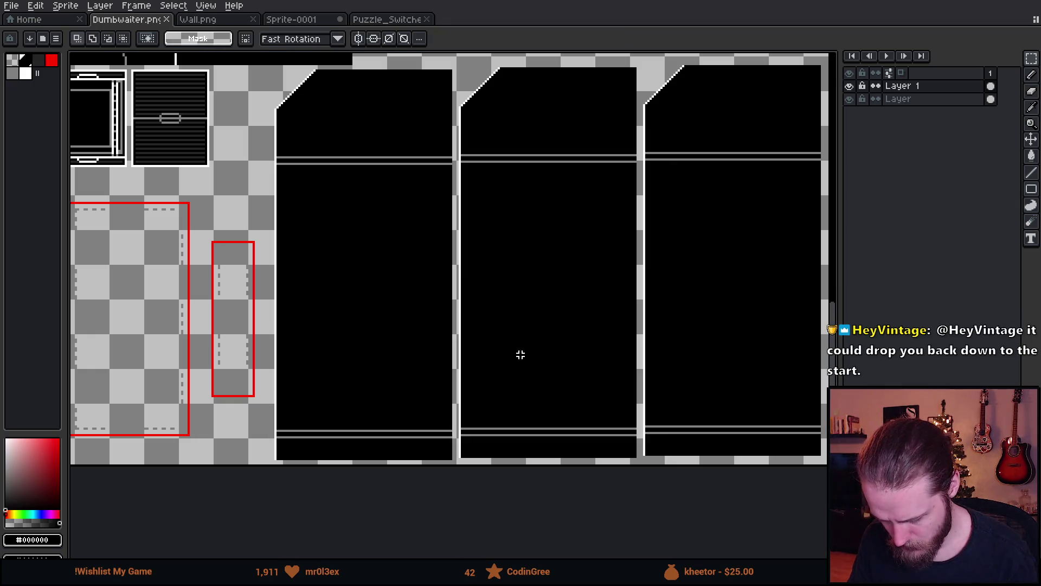
pyautogui.hotkey('ctrl', 'v')
pyautogui.moveTo(304, 455)
pyautogui.mouseDown()
pyautogui.moveTo(379, 275)
pyautogui.moveTo(334, 315)
pyautogui.mouseUp()
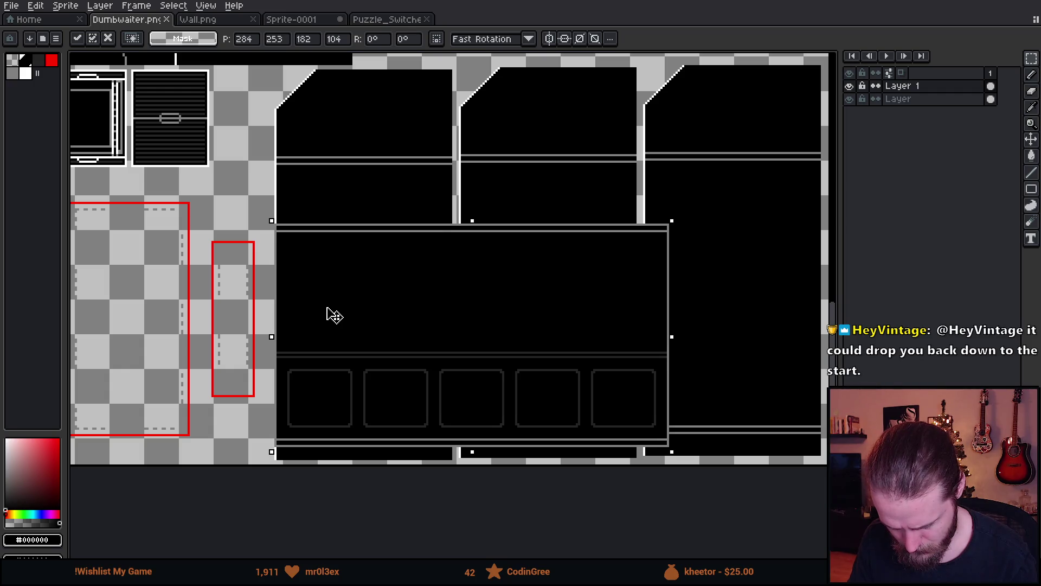
pyautogui.press('Return')
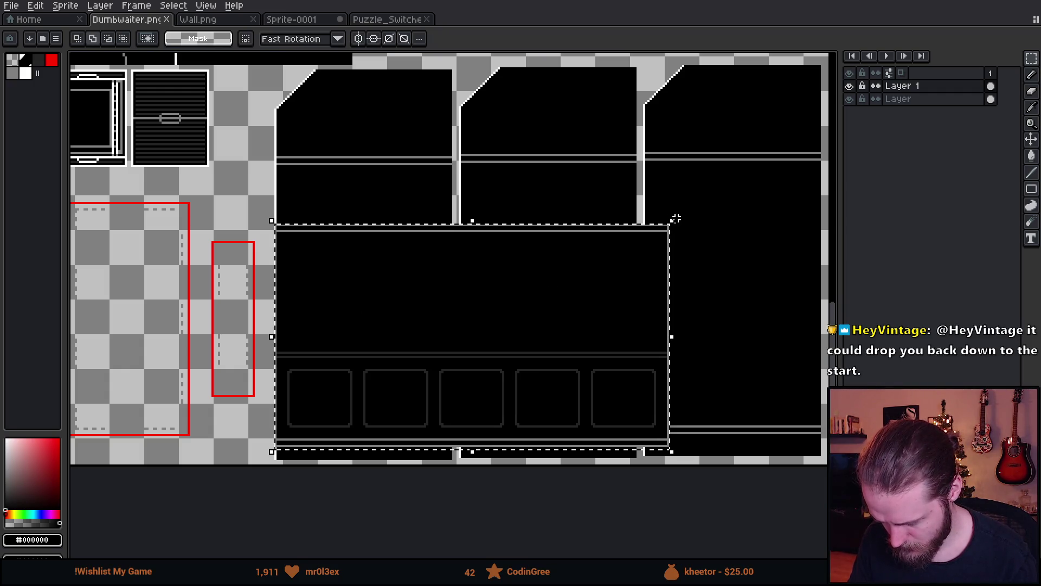
pyautogui.moveTo(669, 221)
pyautogui.mouseDown()
pyautogui.moveTo(815, 200)
pyautogui.moveTo(835, 183)
pyautogui.moveTo(835, 150)
pyautogui.mouseUp()
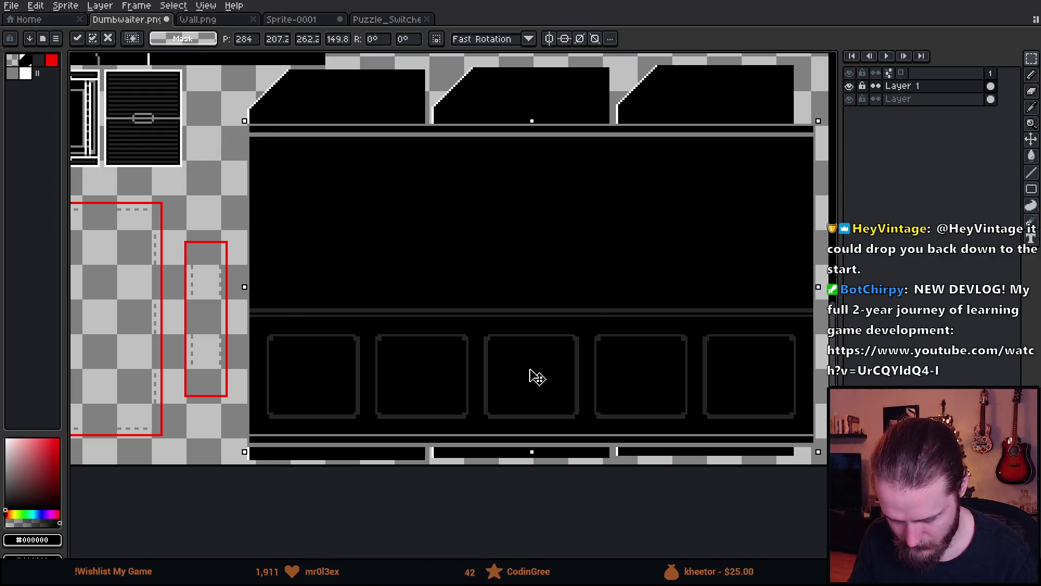
pyautogui.moveTo(530, 369); pyautogui.dragTo(462, 378)
# - Commit the repositioned panel and clear the black block beside it
pyautogui.scroll(-1, 462, 378)
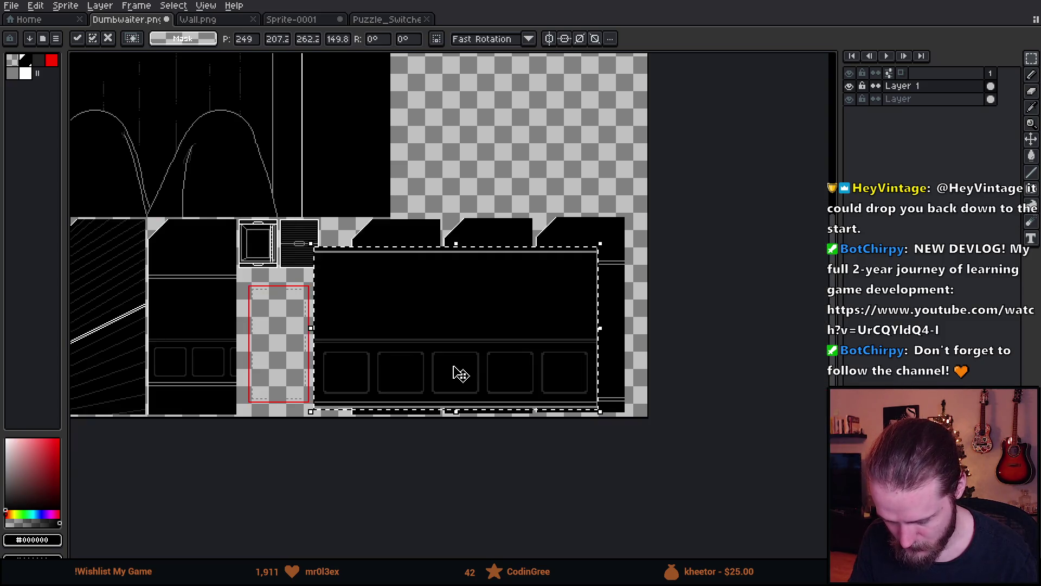
pyautogui.press('Return')
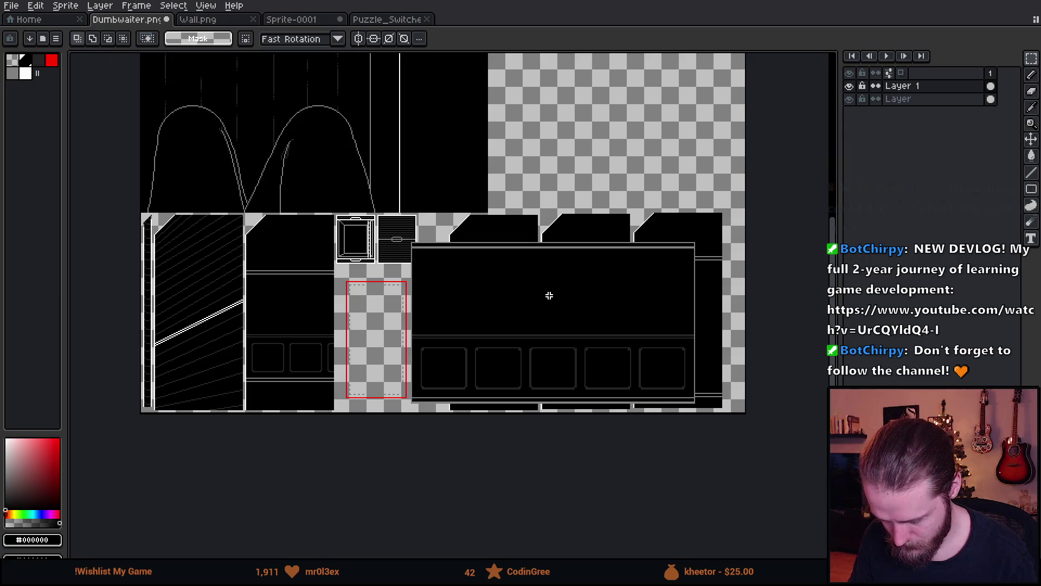
pyautogui.scroll(1, 549, 295)
pyautogui.moveTo(232, 86)
pyautogui.mouseDown()
pyautogui.moveTo(365, 481)
pyautogui.moveTo(352, 484)
pyautogui.moveTo(353, 473)
pyautogui.mouseUp()
pyautogui.press('Delete')
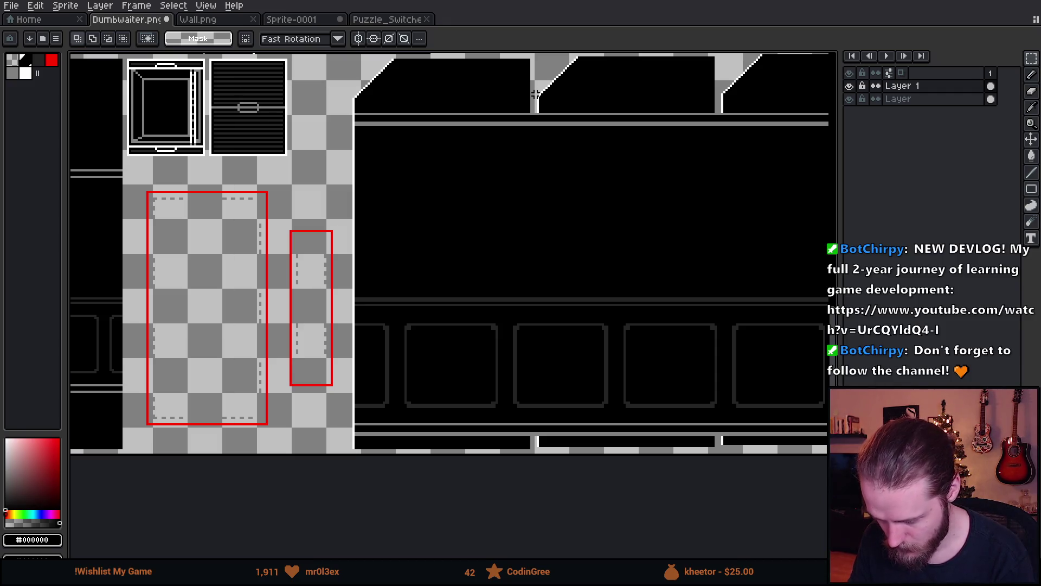
# - Move a black shaft column about 770 px left and save Dumbwaiter.png
pyautogui.moveTo(531, 75)
pyautogui.mouseDown()
pyautogui.moveTo(637, 263)
pyautogui.moveTo(149, 353)
pyautogui.moveTo(179, 205)
pyautogui.moveTo(518, 290)
pyautogui.mouseUp()
pyautogui.scroll(-2, 518, 291)
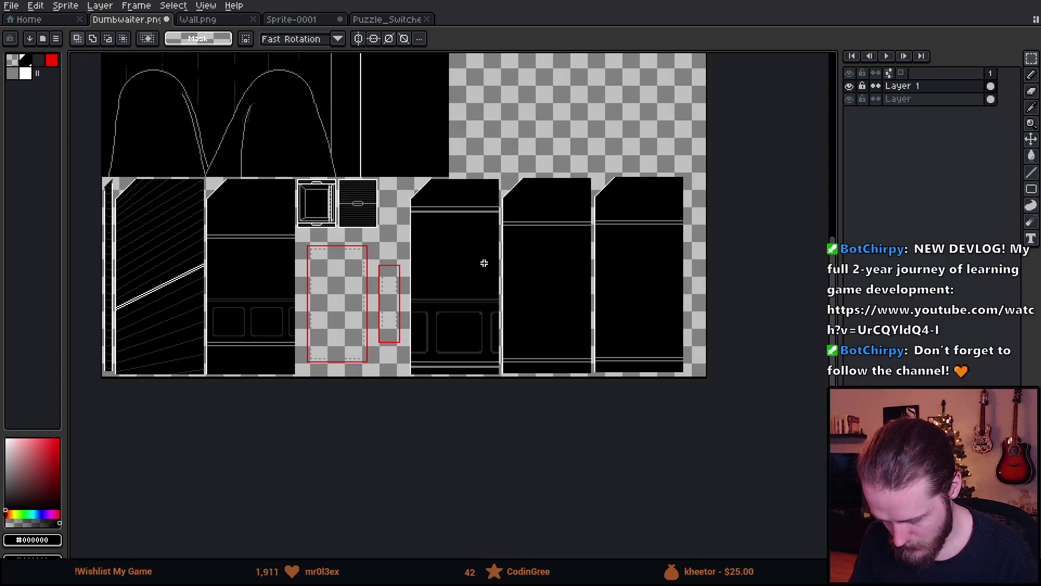
pyautogui.scroll(2, 418, 240)
pyautogui.moveTo(414, 251); pyautogui.dragTo(511, 205)
pyautogui.moveTo(488, 81)
pyautogui.mouseDown()
pyautogui.moveTo(633, 383)
pyautogui.moveTo(780, 455)
pyautogui.mouseUp()
pyautogui.moveTo(649, 344)
pyautogui.mouseDown()
pyautogui.moveTo(226, 342)
pyautogui.moveTo(234, 343)
pyautogui.mouseUp()
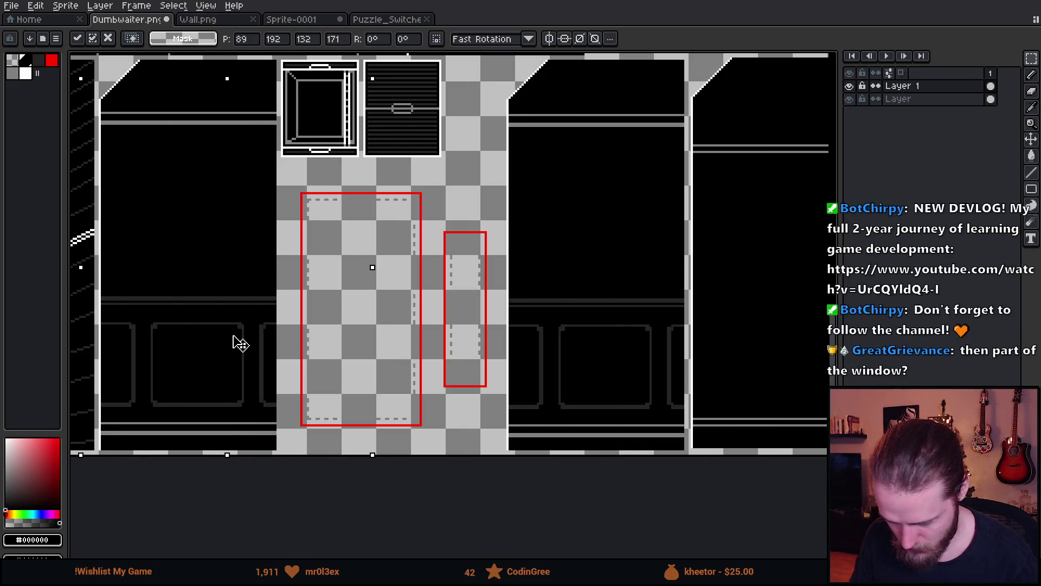
pyautogui.hotkey('ctrl', 's')
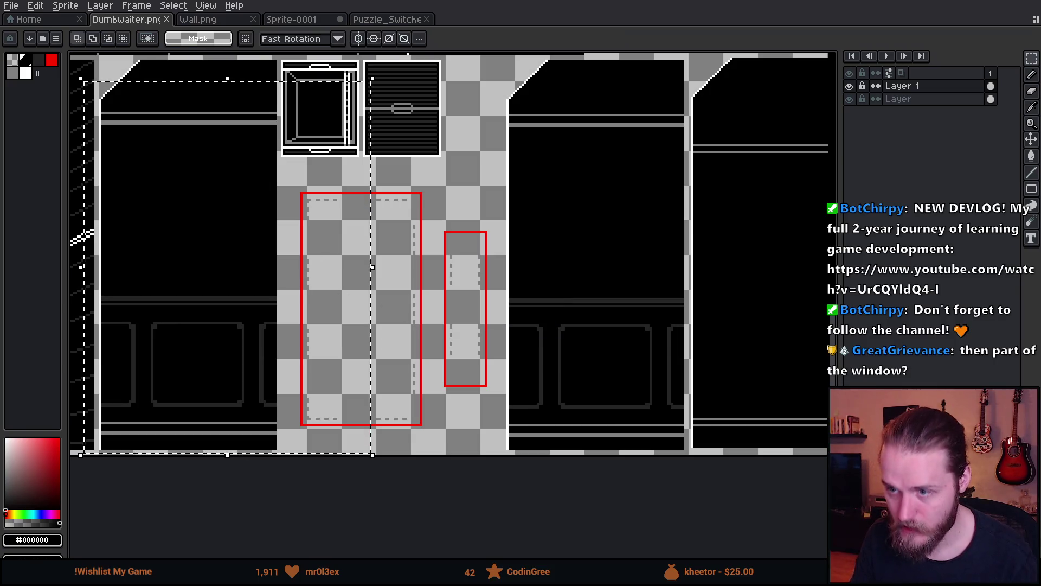
# - Switch to Unity, enlarge the Game view and resume the paused game
pyautogui.hotkey('alt', 'Tab')
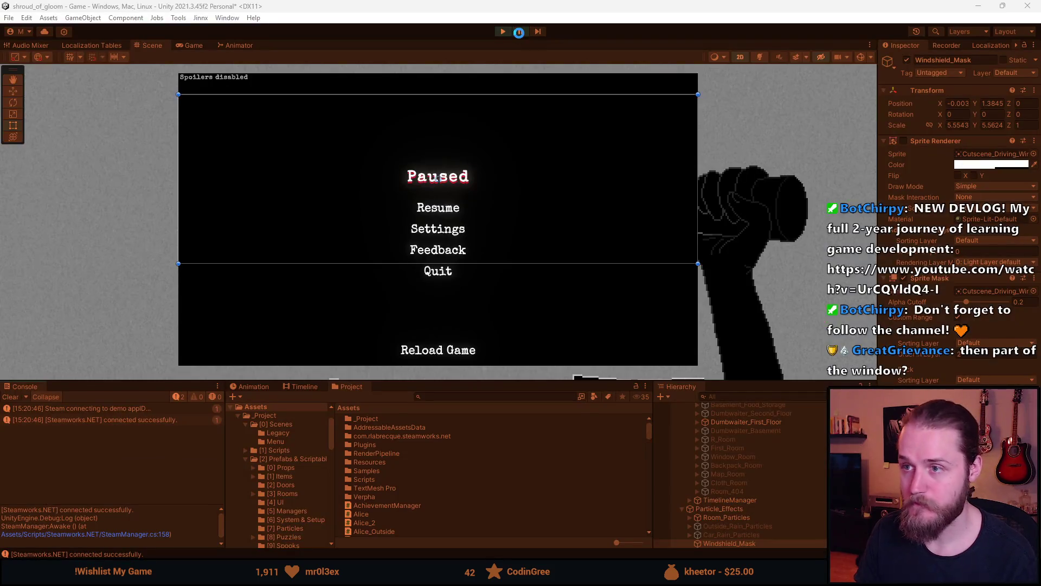
pyautogui.moveTo(499, 383); pyautogui.dragTo(499, 495)
pyautogui.click(443, 265)
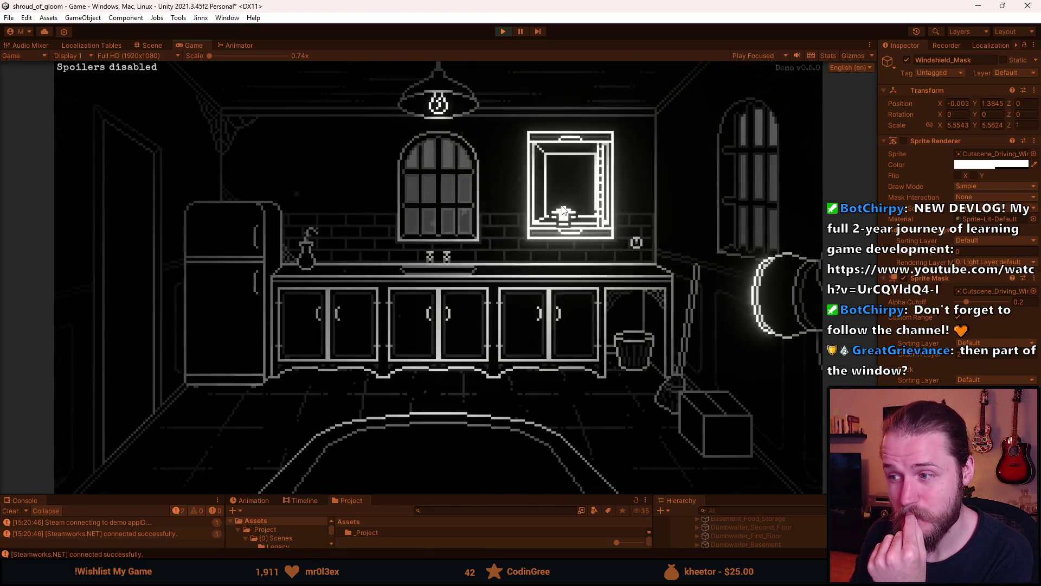
# - View the dumbwaiter shaft close-up, return to the kitchen, and open the developer tools
pyautogui.click(577, 260)
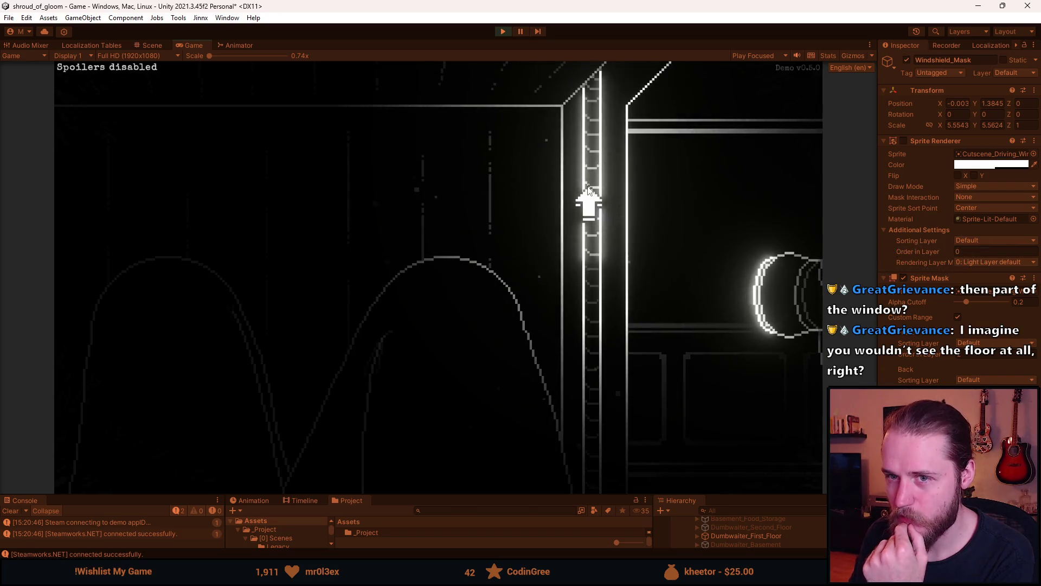
pyautogui.click(657, 298)
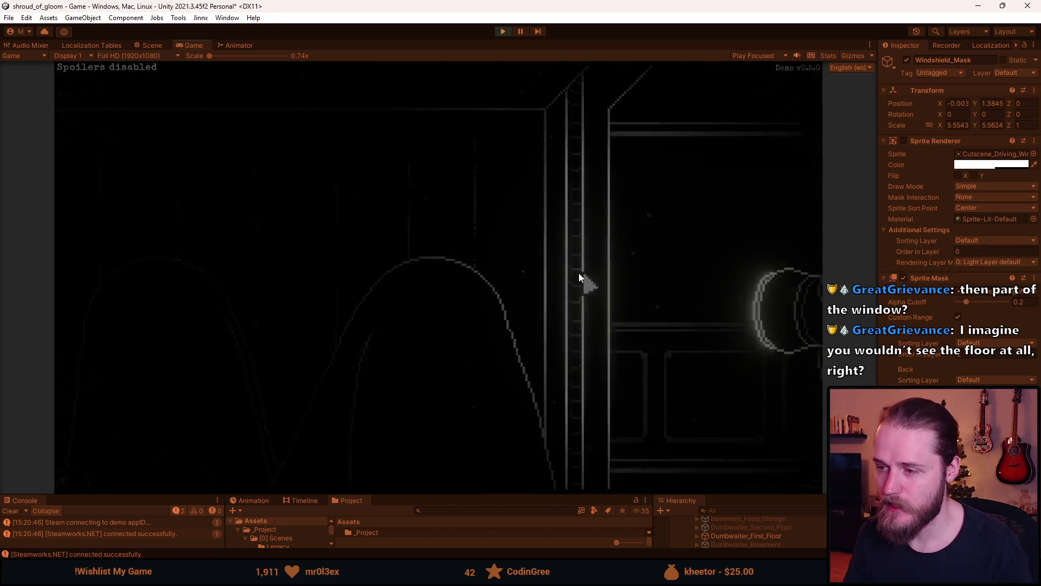
pyautogui.press('F1')
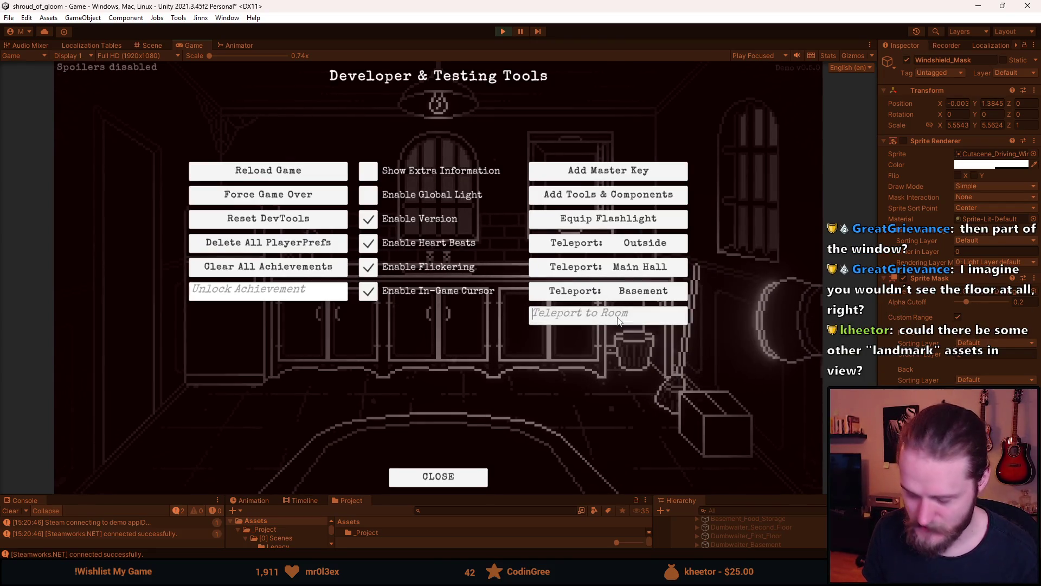
# - Teleport to Second_Dining_Room using the developer tools' Teleport to Room field
pyautogui.press('F1')
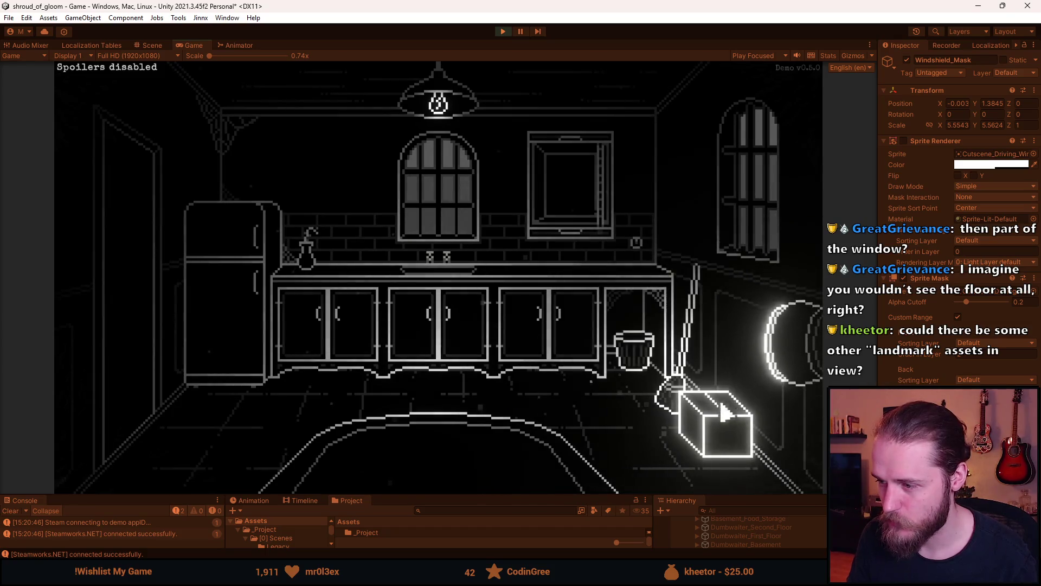
pyautogui.press('F1')
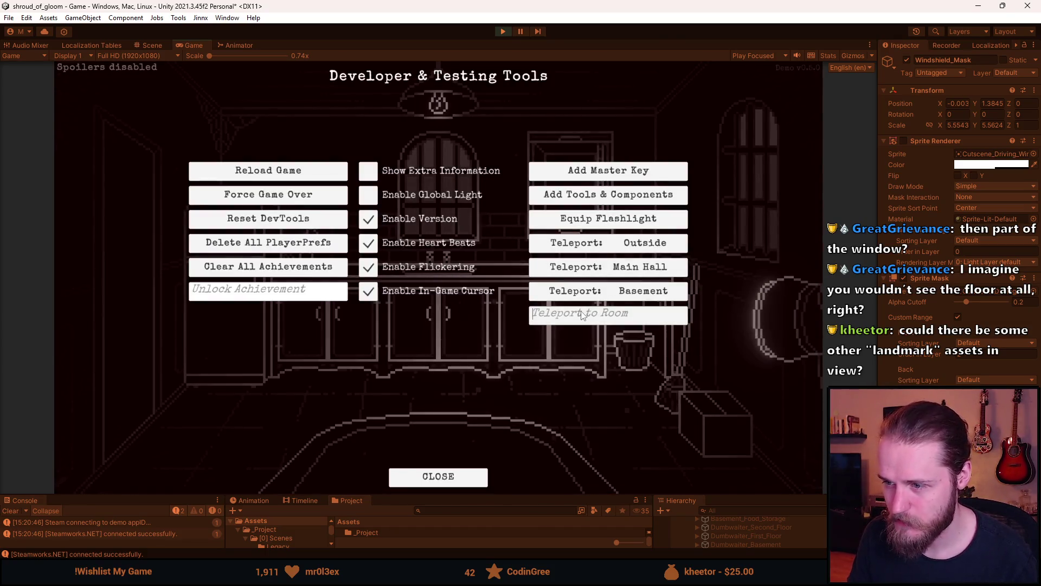
pyautogui.write('Second Dinn')
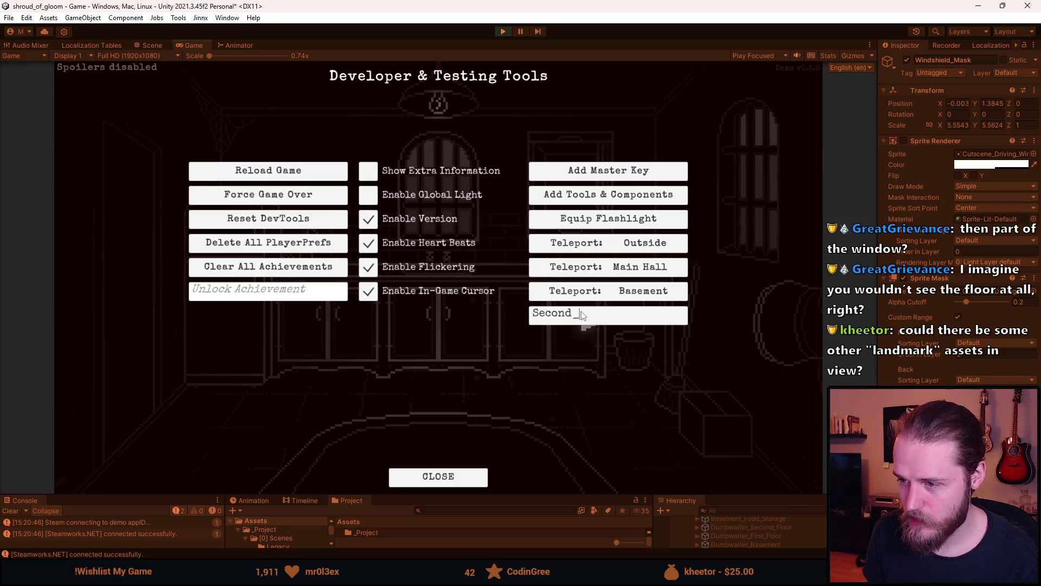
pyautogui.write('er_Room')
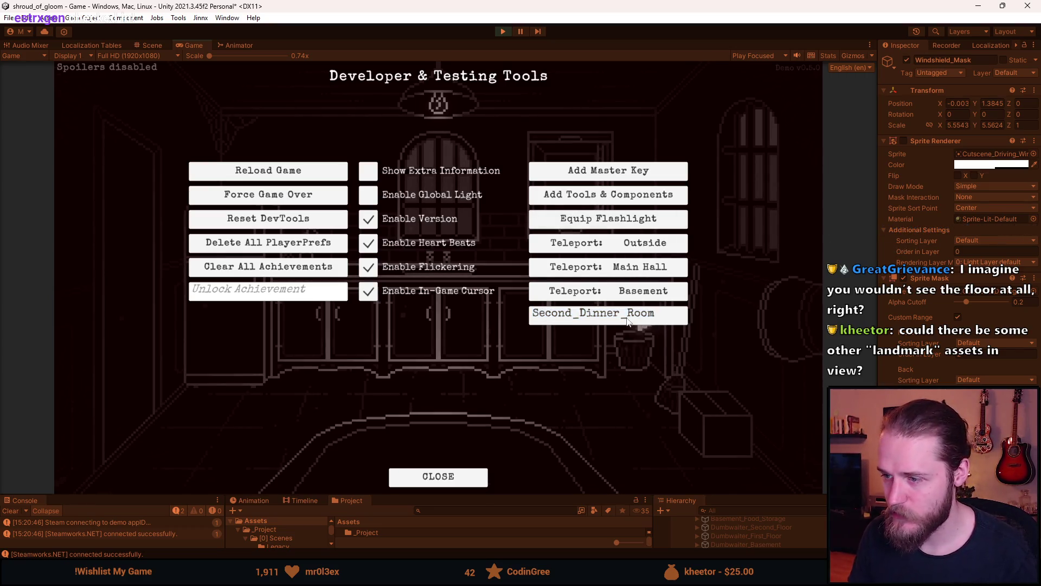
pyautogui.write('Dining')
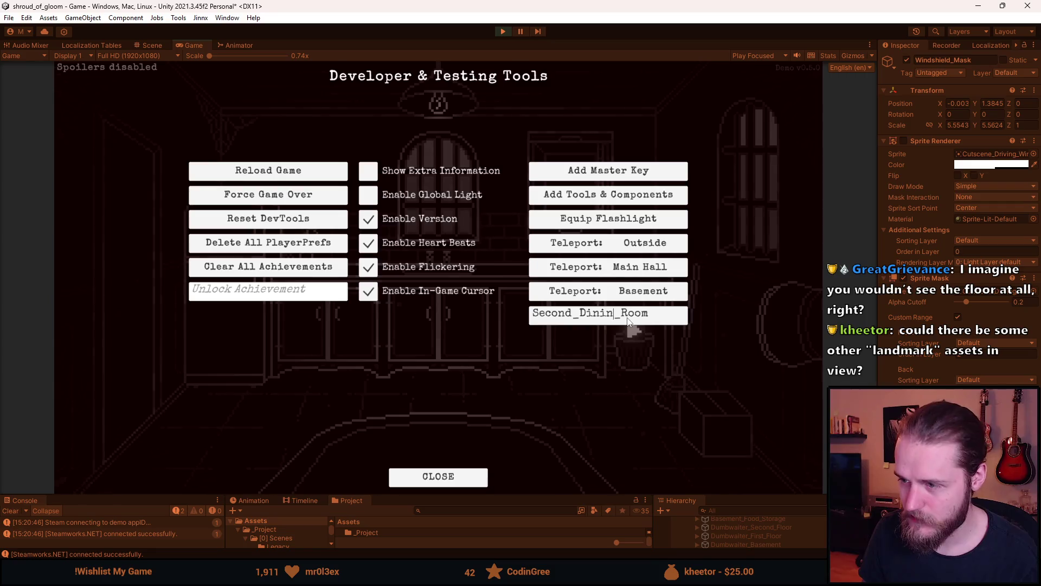
pyautogui.press('Return')
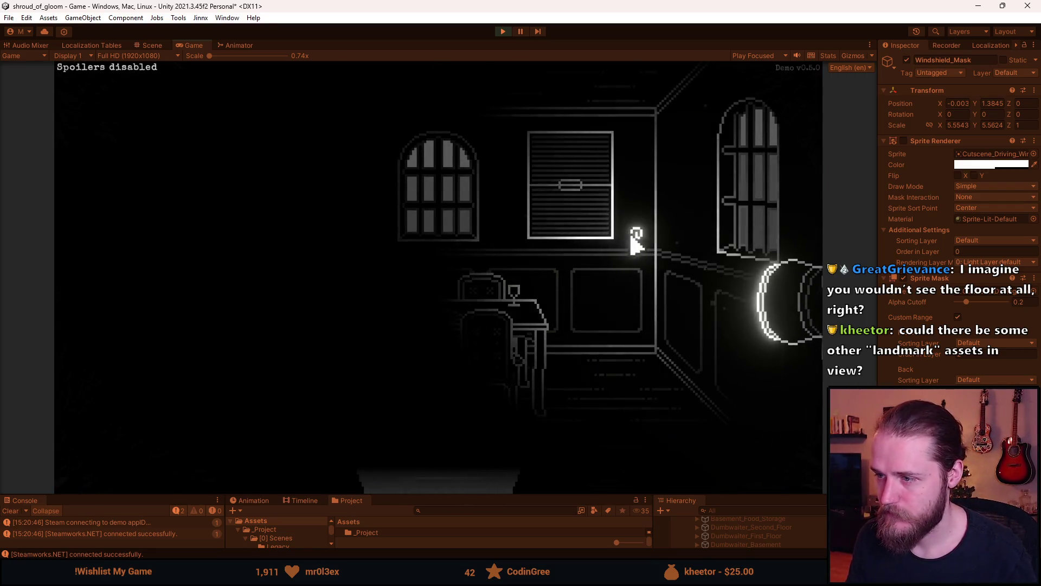
# - Turn on the dining room light, view its dumbwaiter shaft, and reopen the developer tools
pyautogui.click(636, 233)
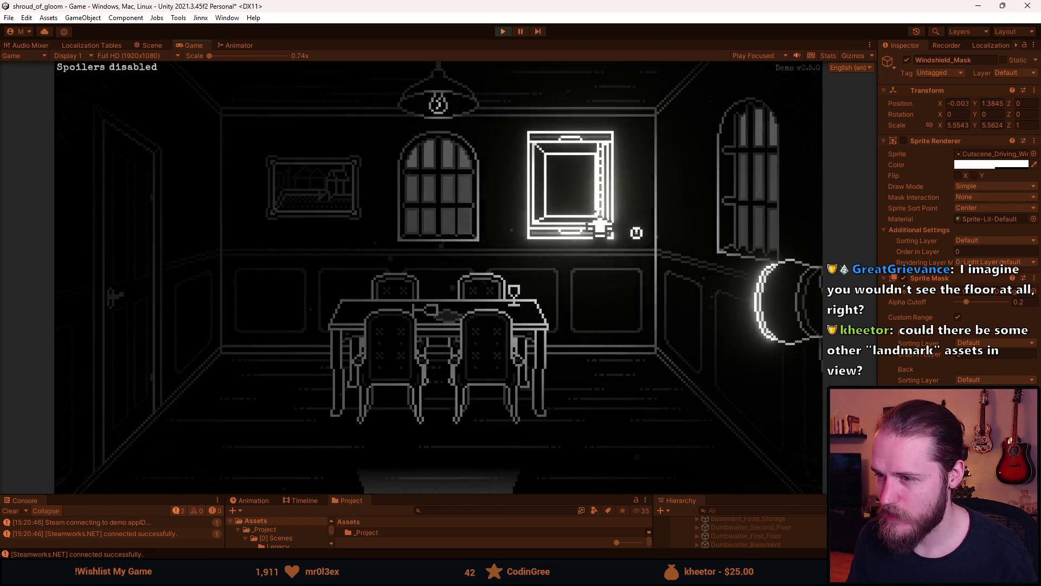
pyautogui.click(591, 217)
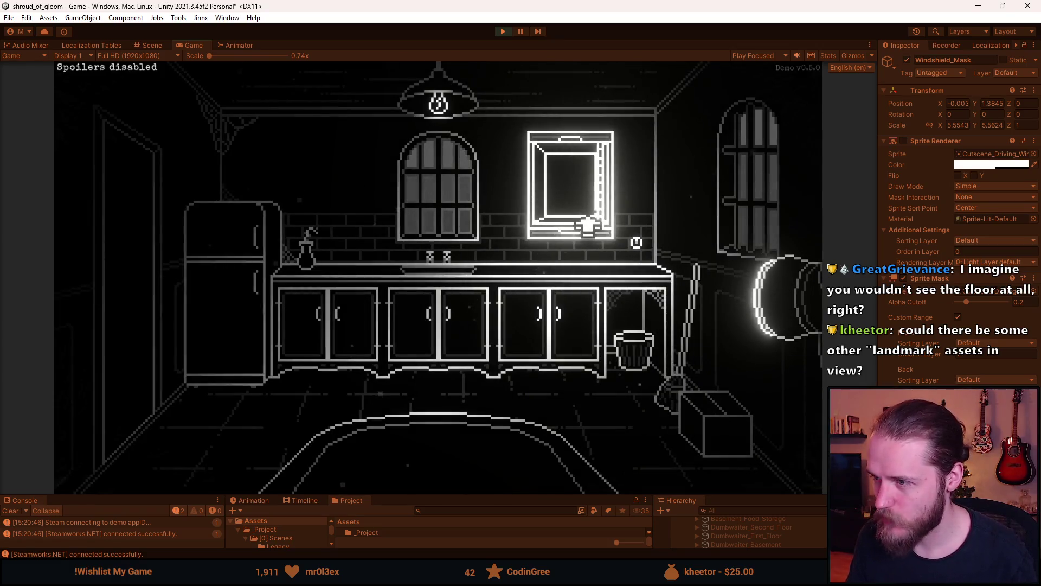
pyautogui.click(587, 224)
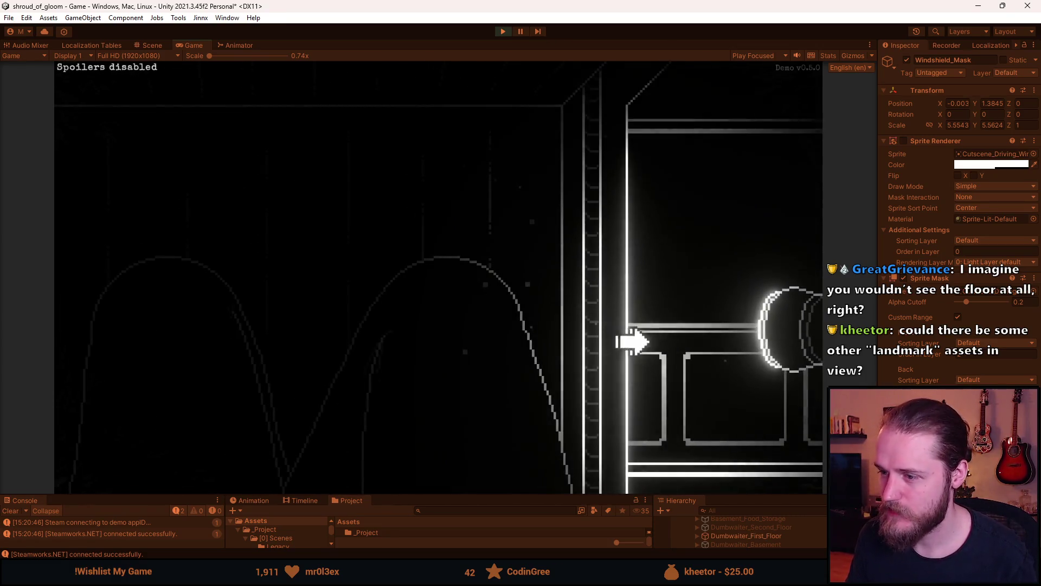
pyautogui.press('F1')
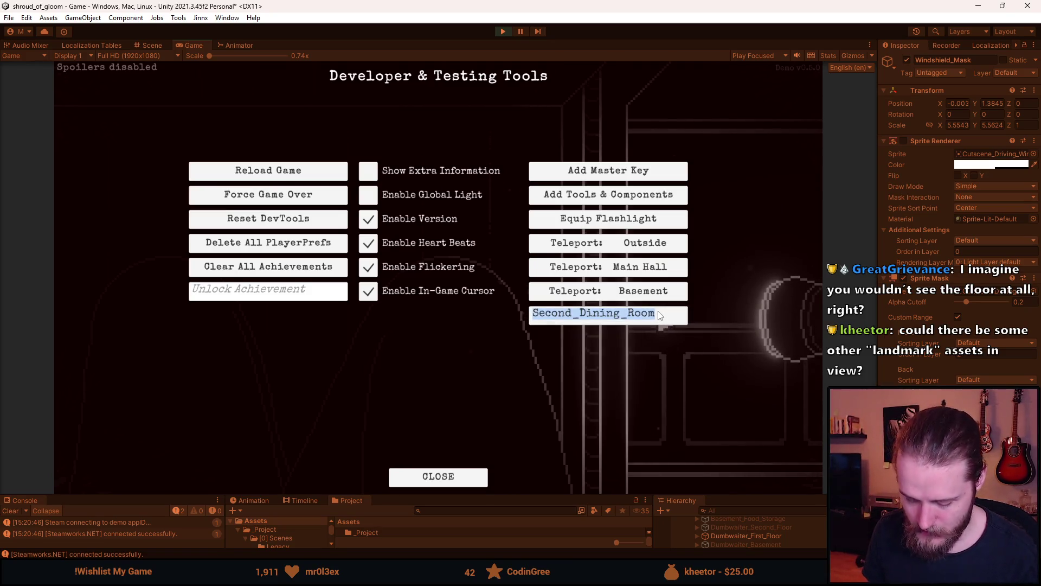
# - Teleport to Basement_Food_Storage and view the basement dumbwaiter shaft
pyautogui.write('Basement_Food_Storage')
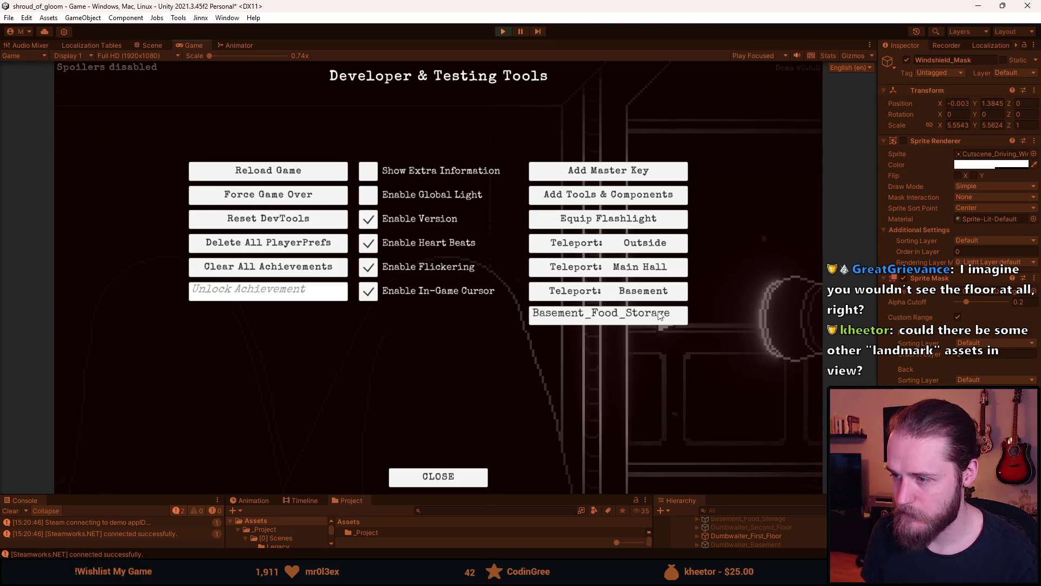
pyautogui.press('Return')
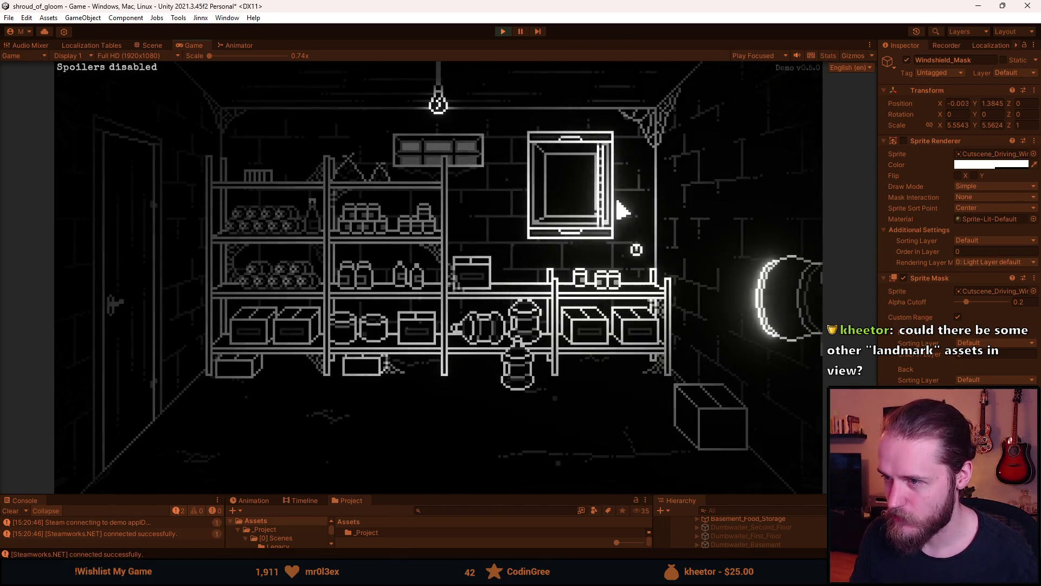
pyautogui.click(636, 249)
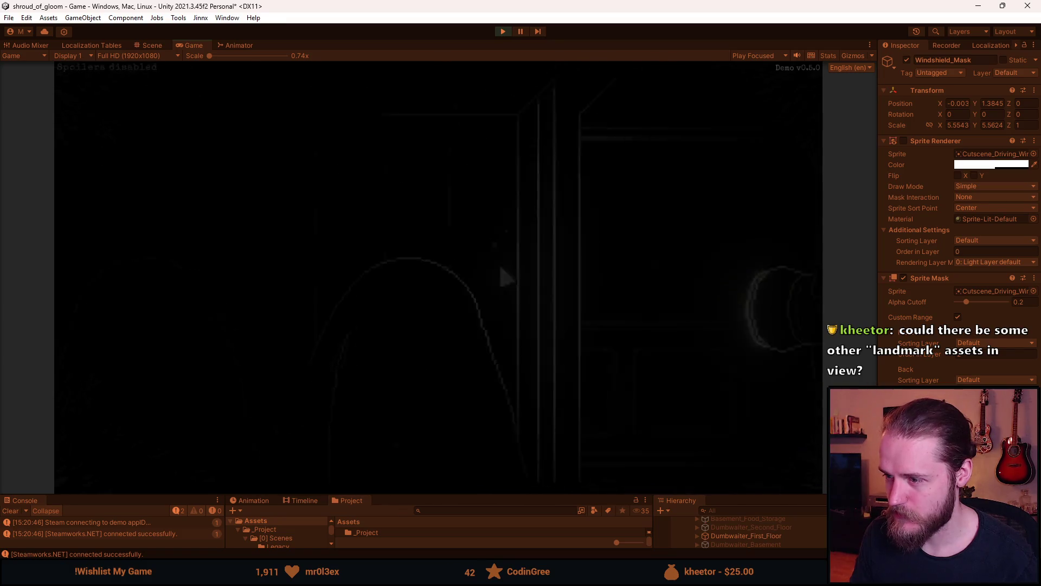
# - Pause and stop the running game, then switch back to Aseprite
pyautogui.press('Escape')
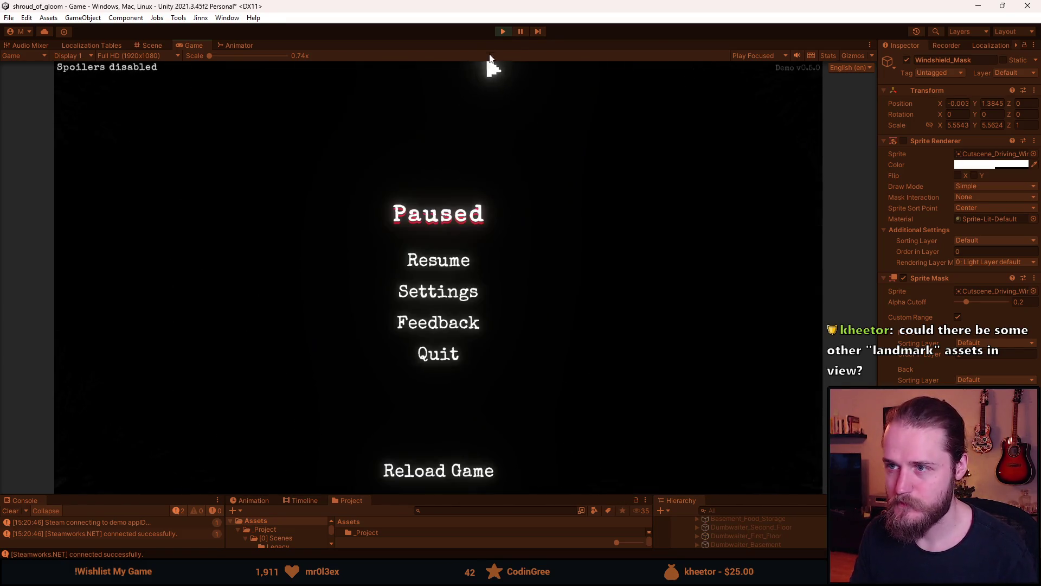
pyautogui.press('Escape')
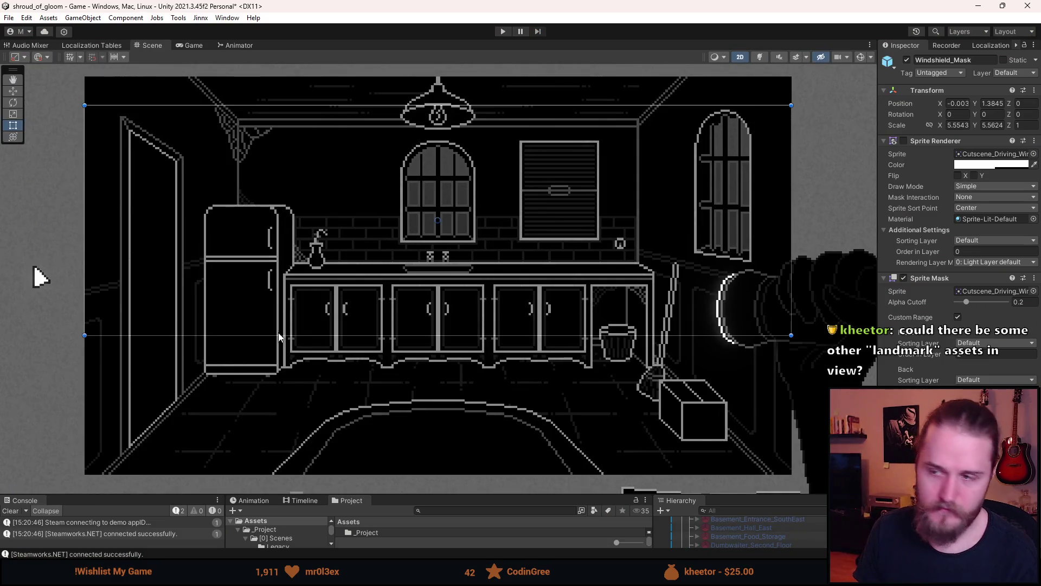
pyautogui.hotkey('alt', 'Tab')
# - Marquee-select the brick wall panel in Wall.png, then move on to the other open sprites
pyautogui.scroll(-2, 501, 167)
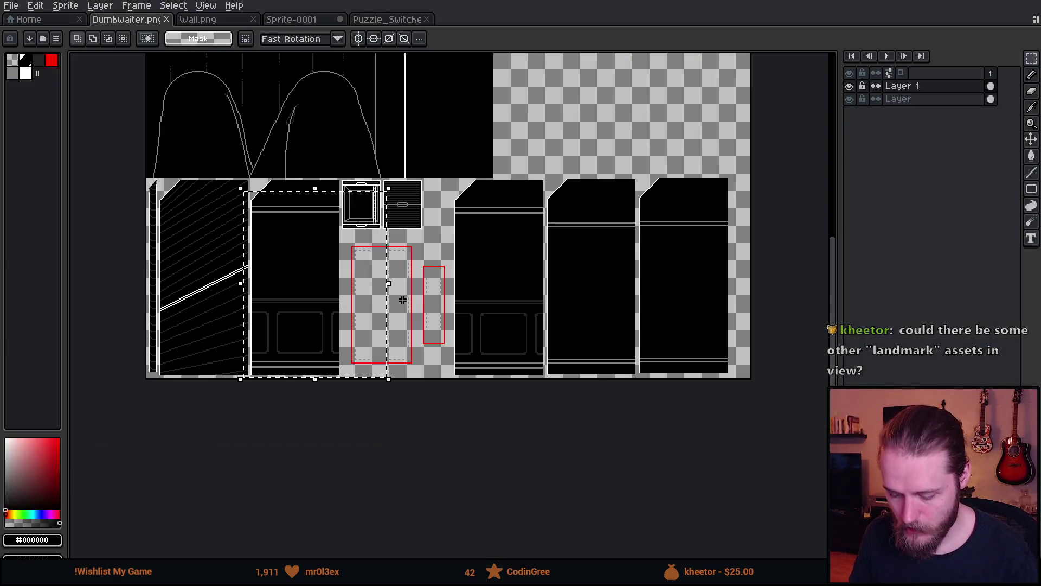
pyautogui.scroll(2, 408, 300)
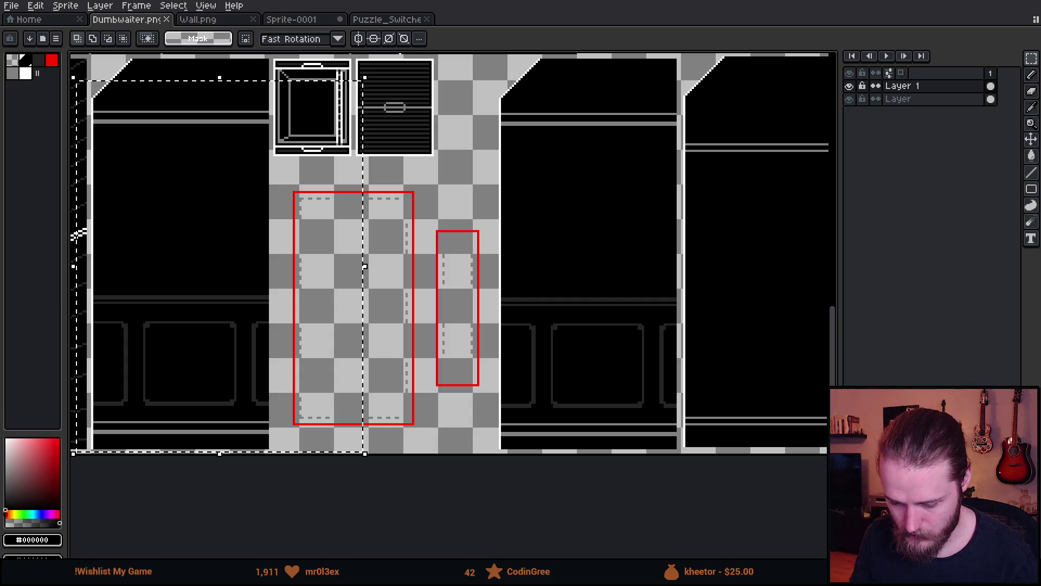
pyautogui.click(310, 22)
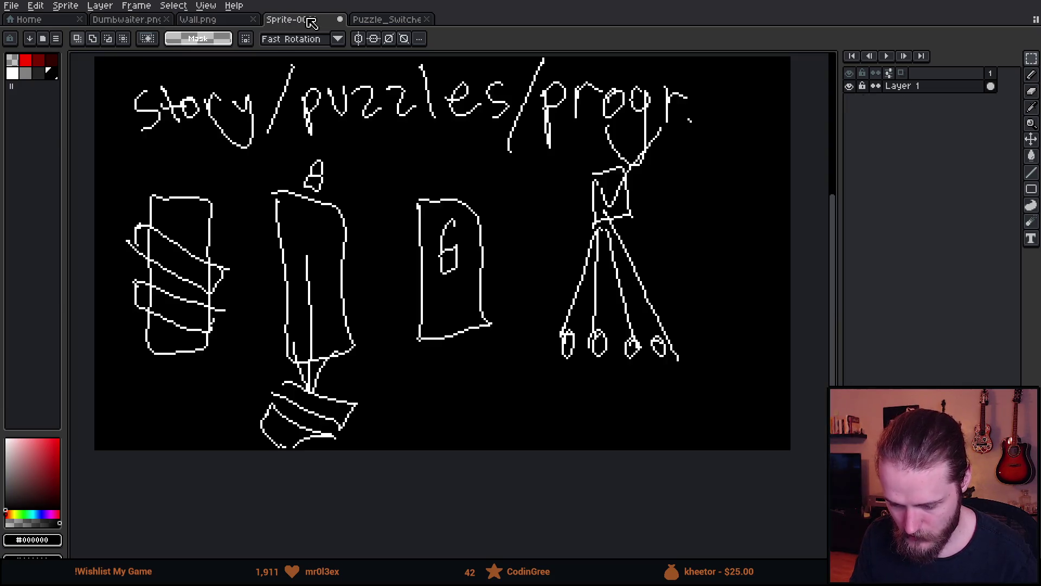
pyautogui.click(233, 21)
pyautogui.scroll(-3, 372, 314)
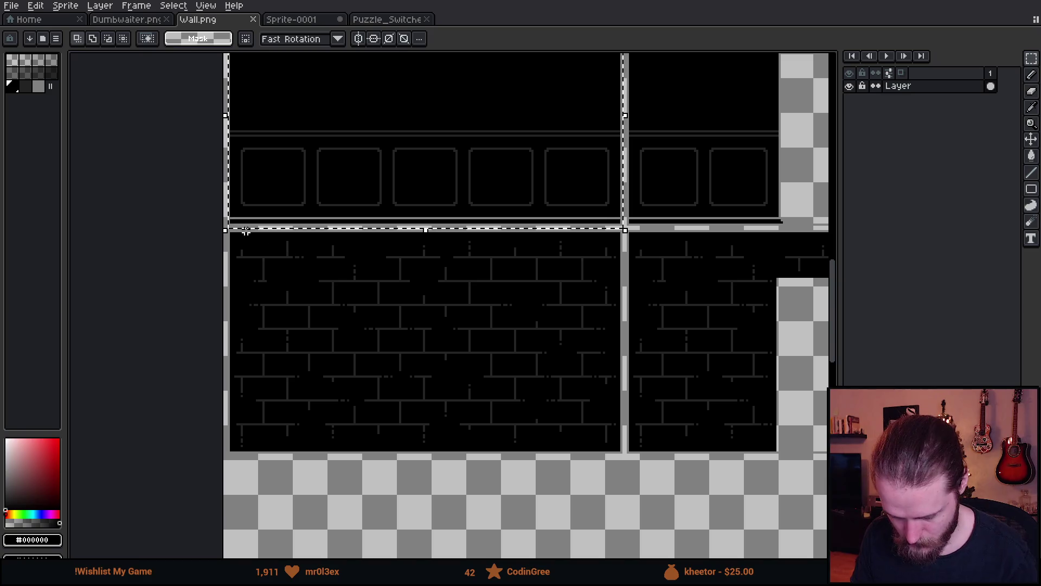
pyautogui.moveTo(226, 227)
pyautogui.mouseDown()
pyautogui.moveTo(601, 486)
pyautogui.moveTo(623, 484)
pyautogui.mouseUp()
pyautogui.click(372, 20)
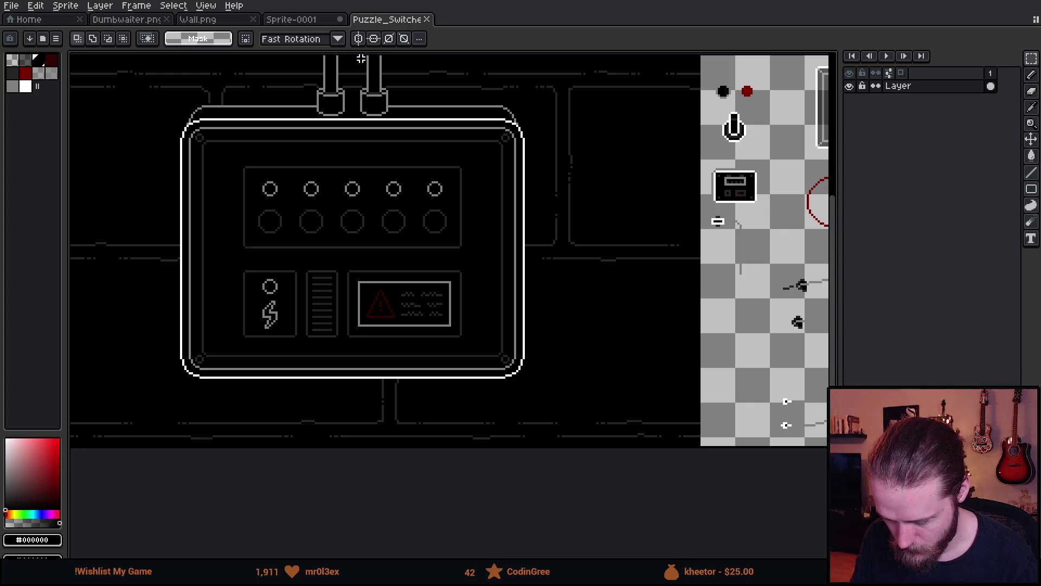
pyautogui.click(307, 20)
# - In Dumbwaiter.png, paste the brick wall and move it onto a right-hand shaft panel
pyautogui.click(147, 25)
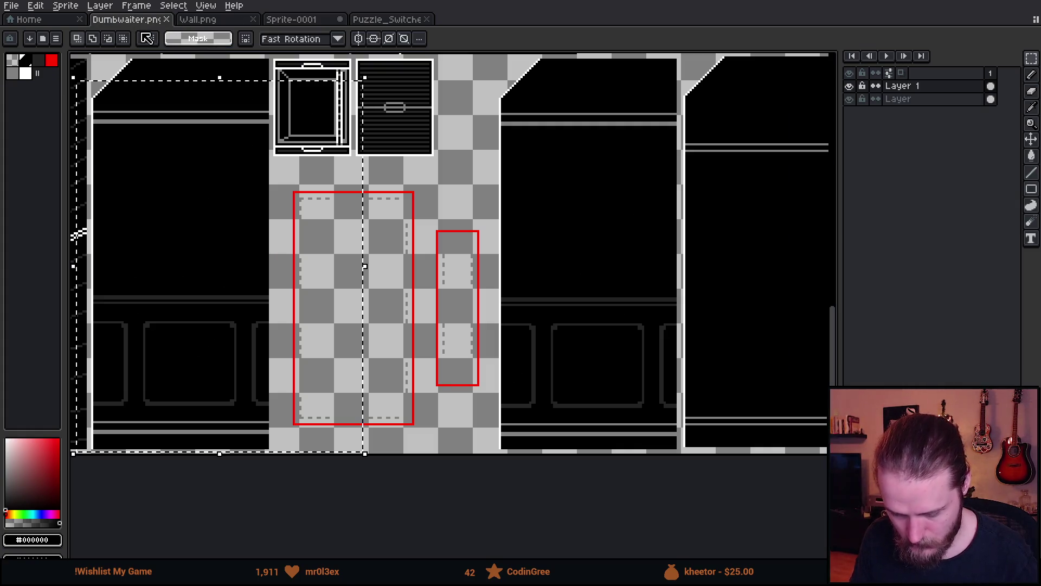
pyautogui.moveTo(533, 274); pyautogui.dragTo(230, 263)
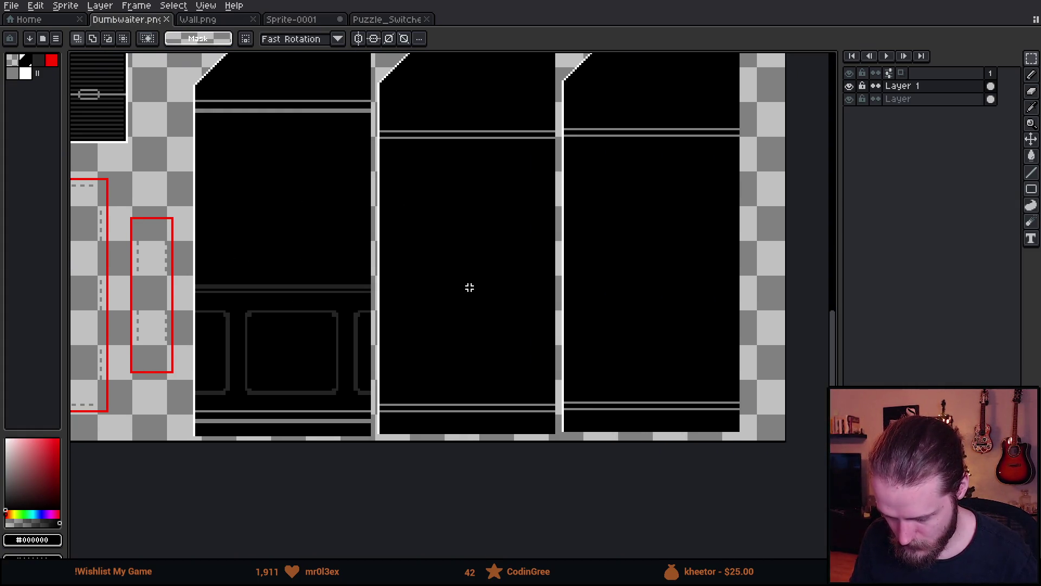
pyautogui.hotkey('ctrl', 'v')
pyautogui.moveTo(367, 319)
pyautogui.mouseDown()
pyautogui.moveTo(523, 295)
pyautogui.moveTo(490, 344)
pyautogui.moveTo(416, 408)
pyautogui.mouseUp()
pyautogui.scroll(2, 416, 408)
pyautogui.moveTo(393, 443); pyautogui.dragTo(398, 435)
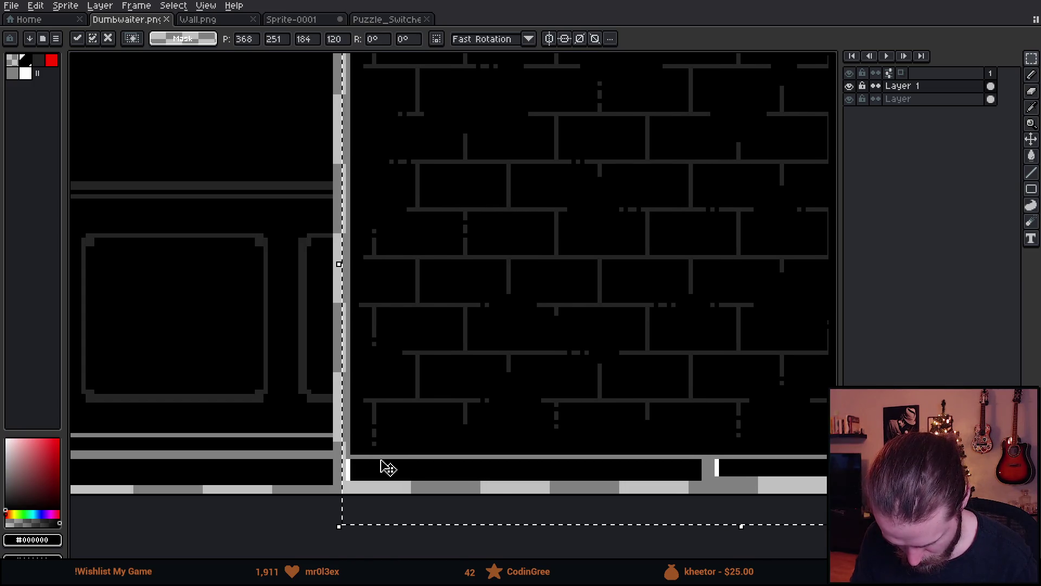
# - Nudge the brick panel up one pixel, check its top edge, and commit it
pyautogui.scroll(3, 388, 467)
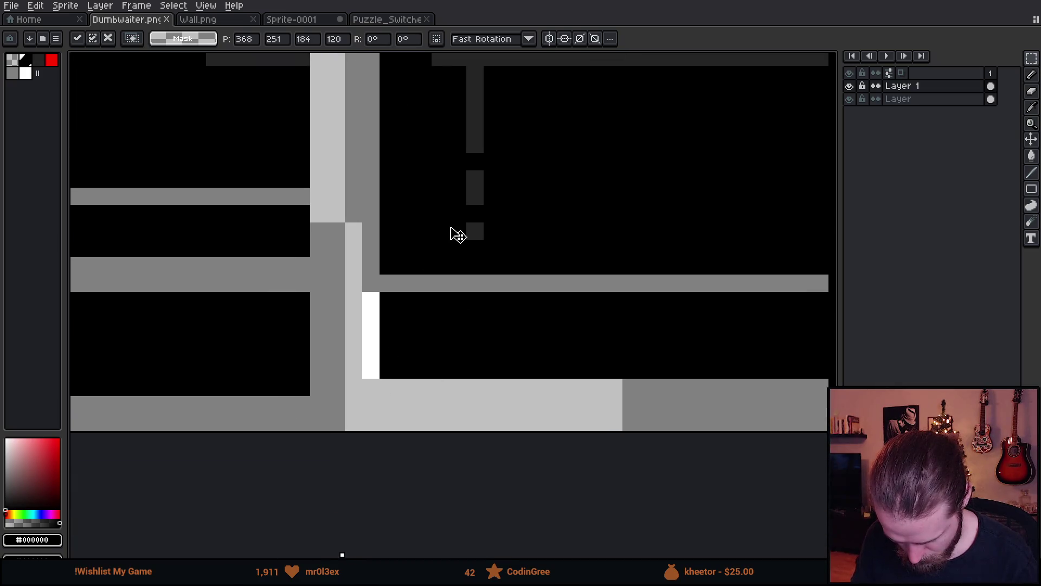
pyautogui.moveTo(457, 234); pyautogui.dragTo(451, 219)
pyautogui.scroll(-5, 408, 314)
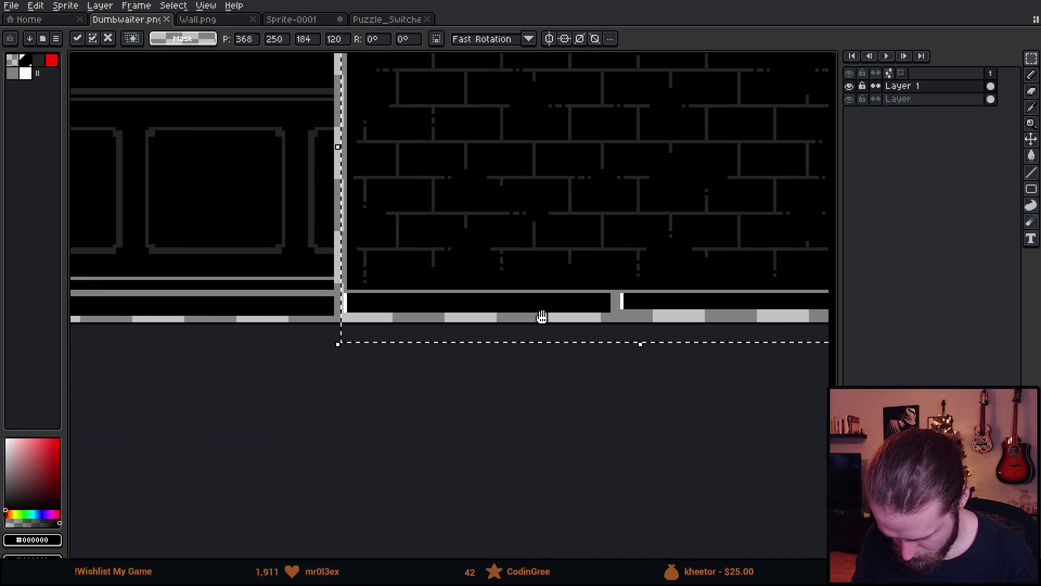
pyautogui.scroll(4, 616, 326)
pyautogui.scroll(-4, 622, 332)
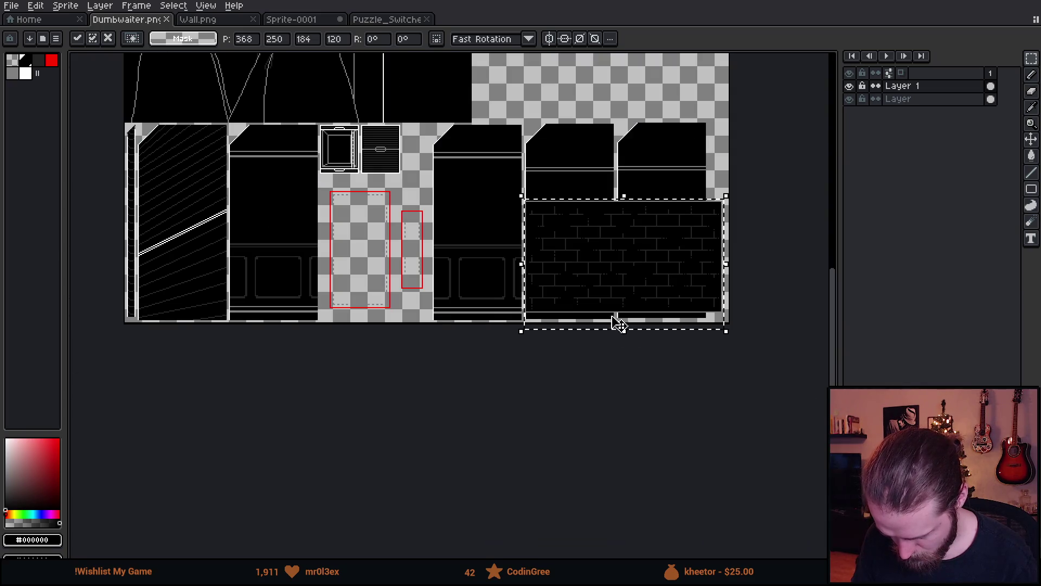
pyautogui.scroll(5, 613, 130)
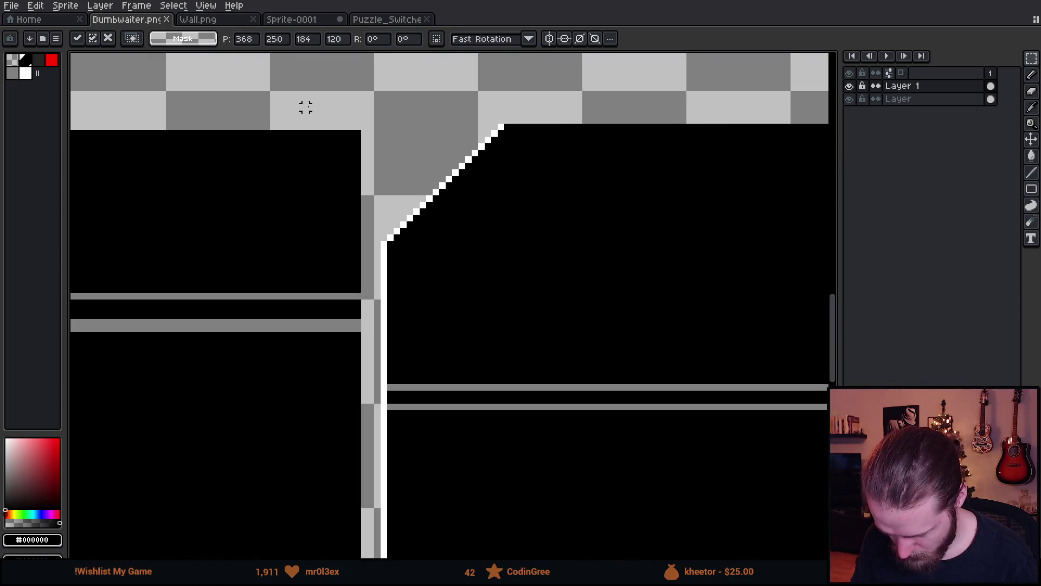
pyautogui.scroll(-2, 319, 122)
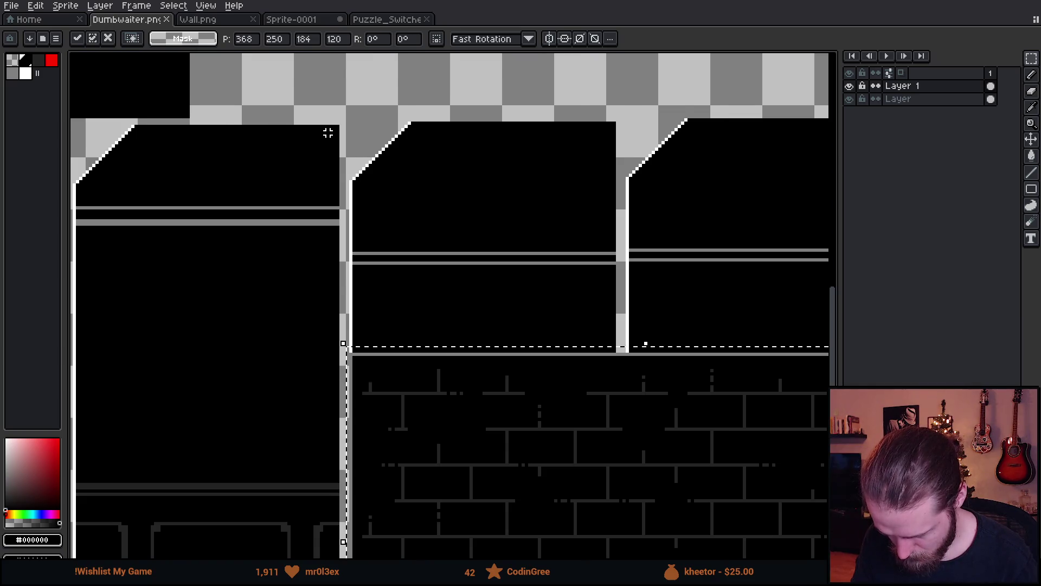
pyautogui.scroll(-1, 328, 132)
pyautogui.scroll(5, 540, 143)
pyautogui.moveTo(538, 129); pyautogui.dragTo(516, 238)
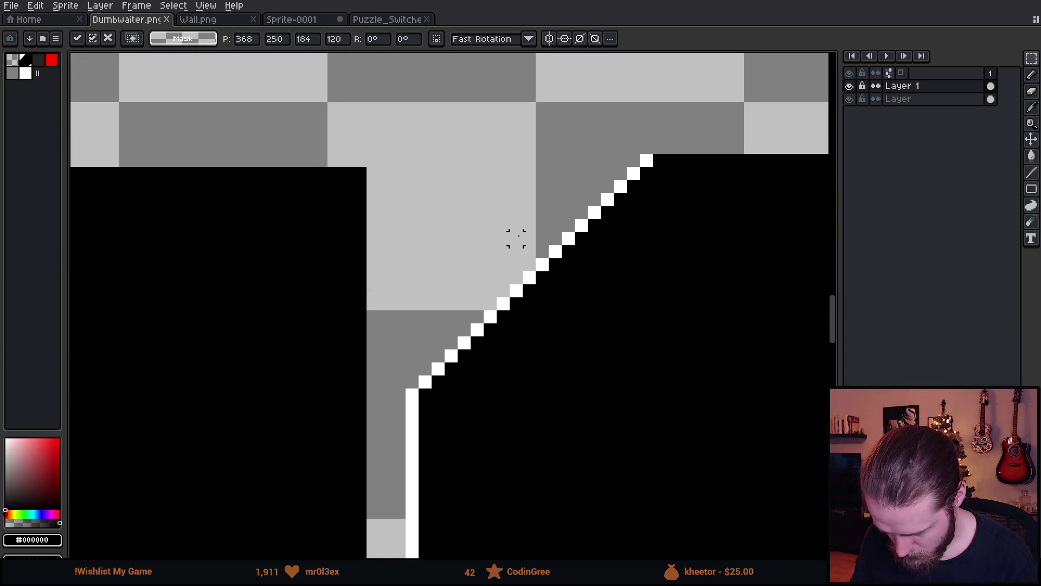
pyautogui.press('Return')
# - Undo the brick wall paste and lift the middle and right panels for moving
pyautogui.scroll(-4, 723, 186)
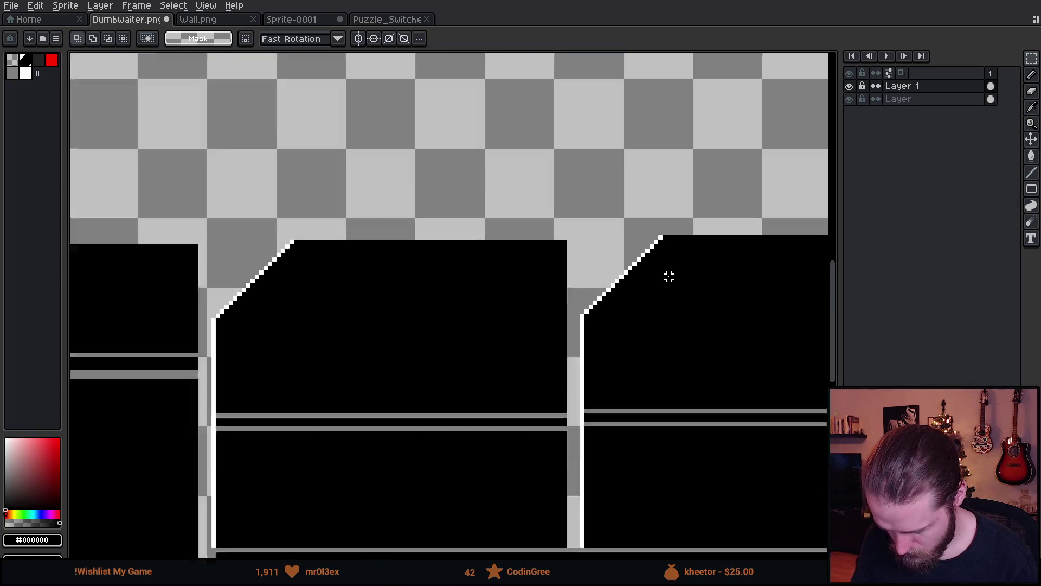
pyautogui.moveTo(585, 153); pyautogui.dragTo(576, 106)
pyautogui.hotkey('ctrl', 'z')
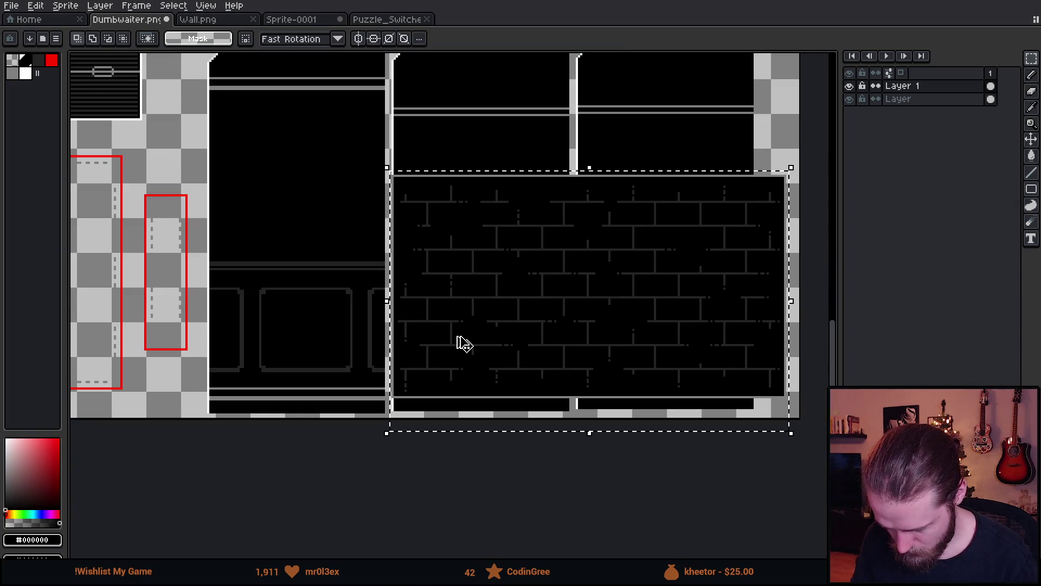
pyautogui.hotkey('ctrl', 'z')
pyautogui.scroll(2, 454, 168)
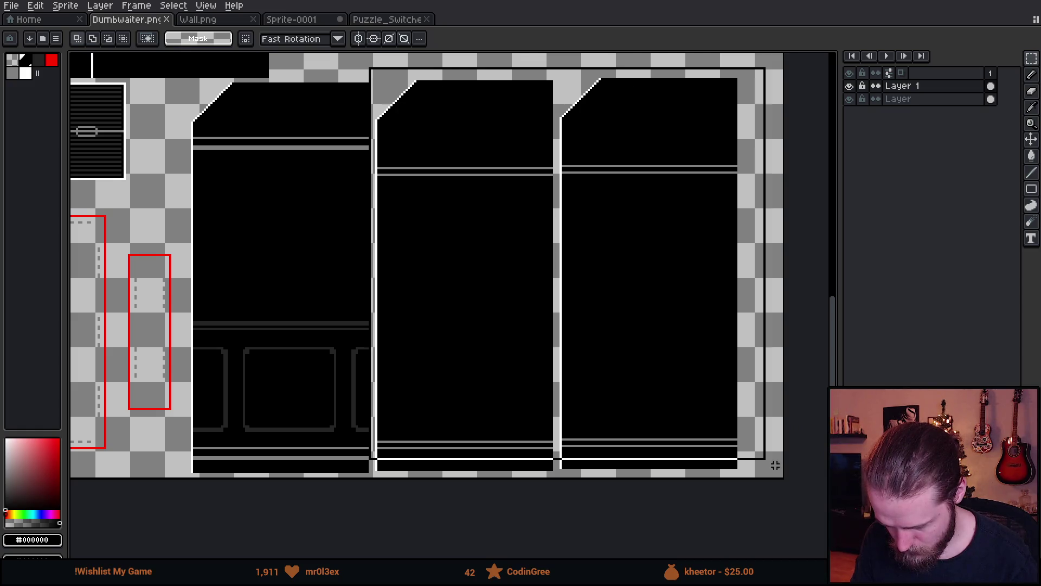
pyautogui.hotkey('ctrl', 'z')
pyautogui.scroll(4, 407, 386)
pyautogui.click(462, 422)
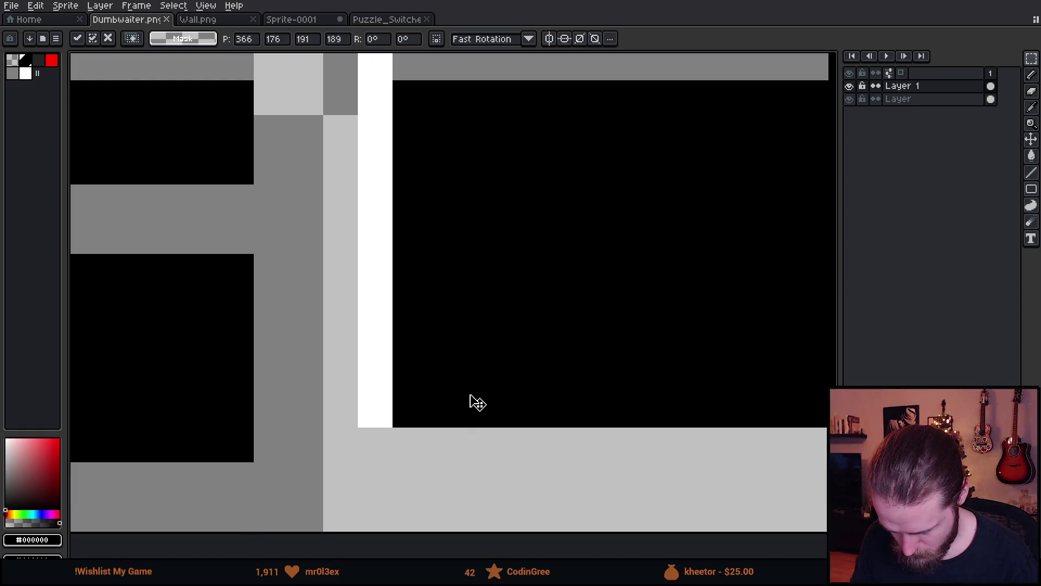
# - On the layer named Layer, shift the selected panels down one pixel and commit
pyautogui.click(900, 99)
pyautogui.moveTo(526, 344); pyautogui.dragTo(526, 369)
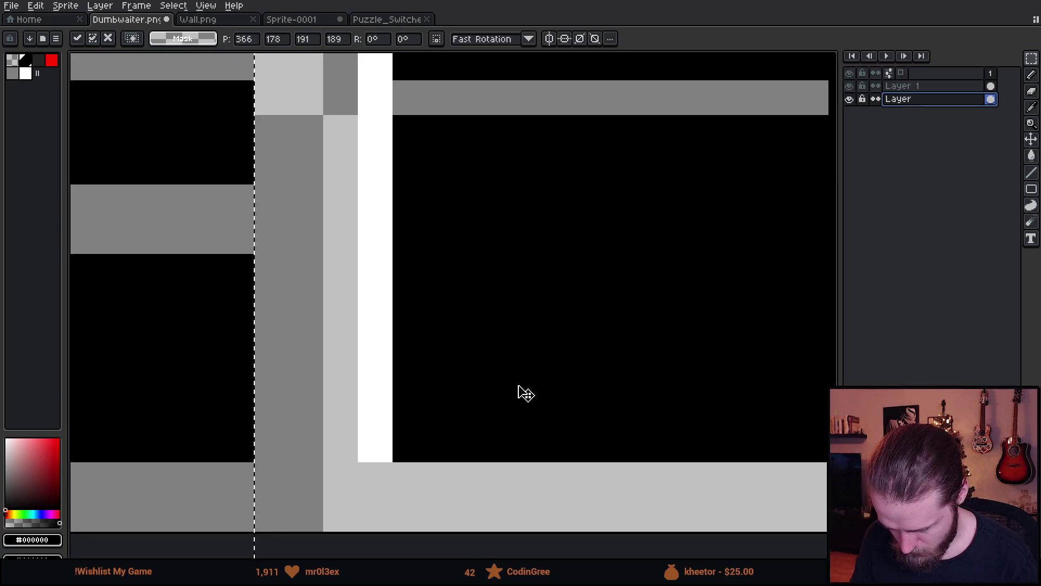
pyautogui.scroll(-5, 522, 390)
pyautogui.click(641, 466)
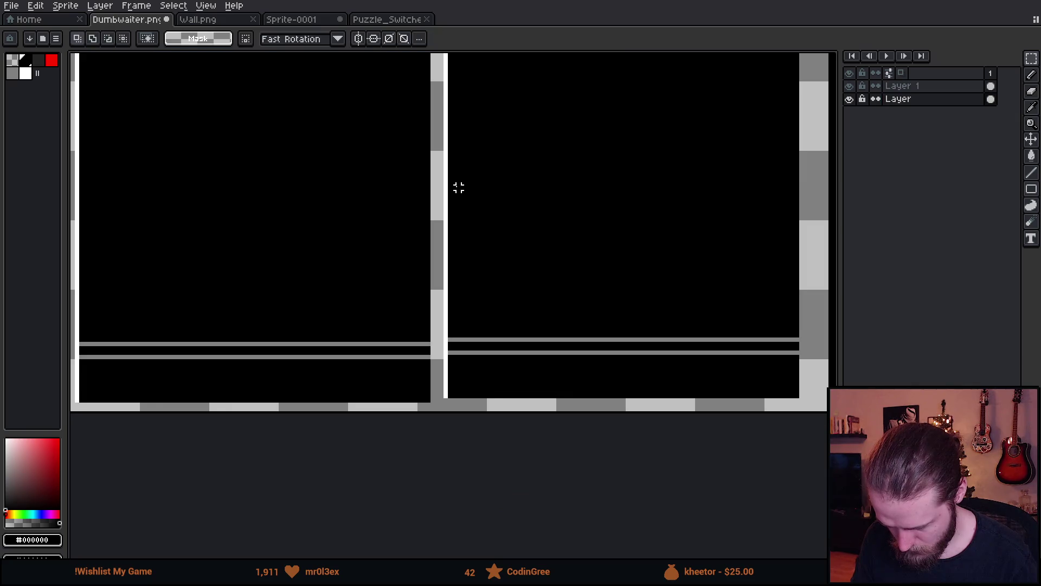
# - Select the bottom strip of the panels and move it downward
pyautogui.scroll(-3, 458, 186)
pyautogui.scroll(4, 415, 114)
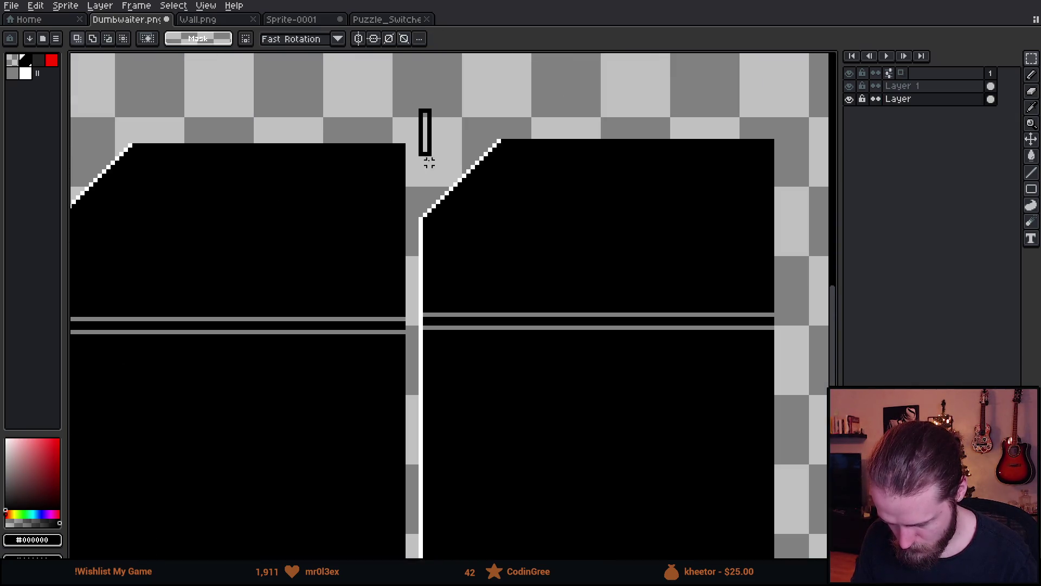
pyautogui.scroll(-4, 416, 115)
pyautogui.scroll(3, 710, 436)
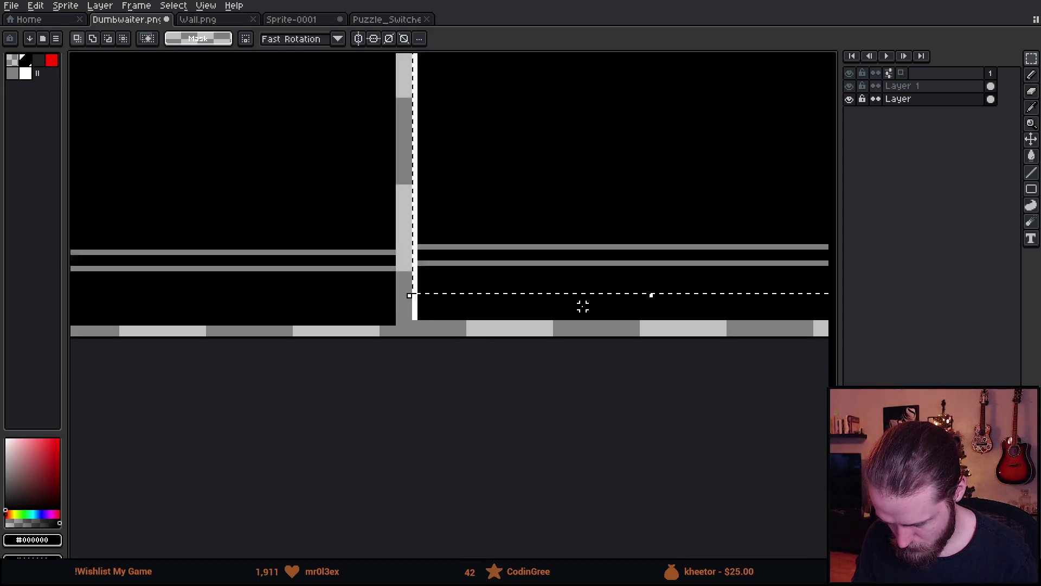
pyautogui.moveTo(385, 251)
pyautogui.mouseDown()
pyautogui.moveTo(523, 355)
pyautogui.moveTo(740, 436)
pyautogui.mouseUp()
pyautogui.scroll(1, 107, 304)
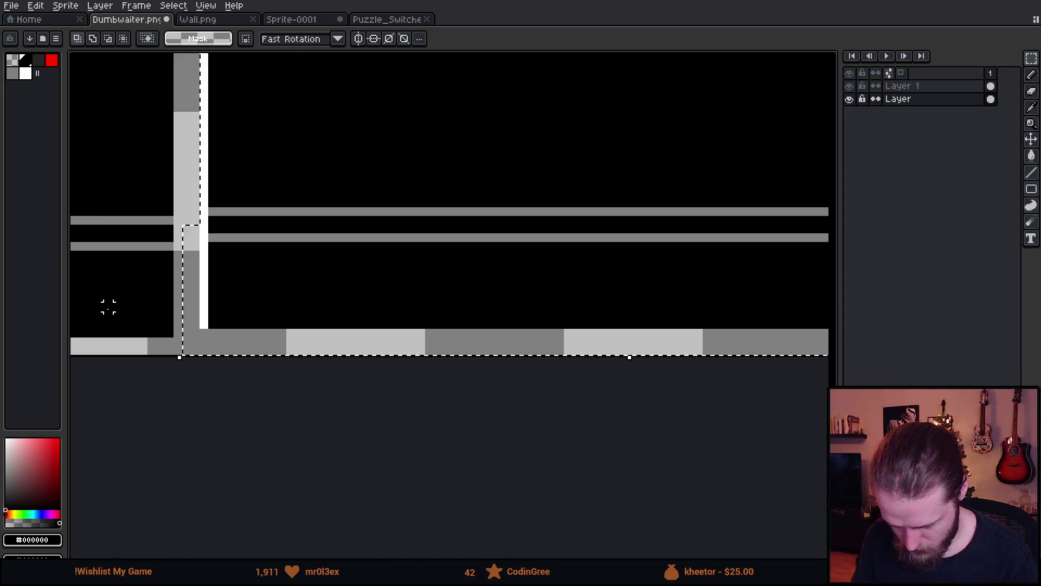
pyautogui.scroll(2, 495, 344)
pyautogui.moveTo(495, 344); pyautogui.dragTo(499, 367)
pyautogui.scroll(-2, 462, 342)
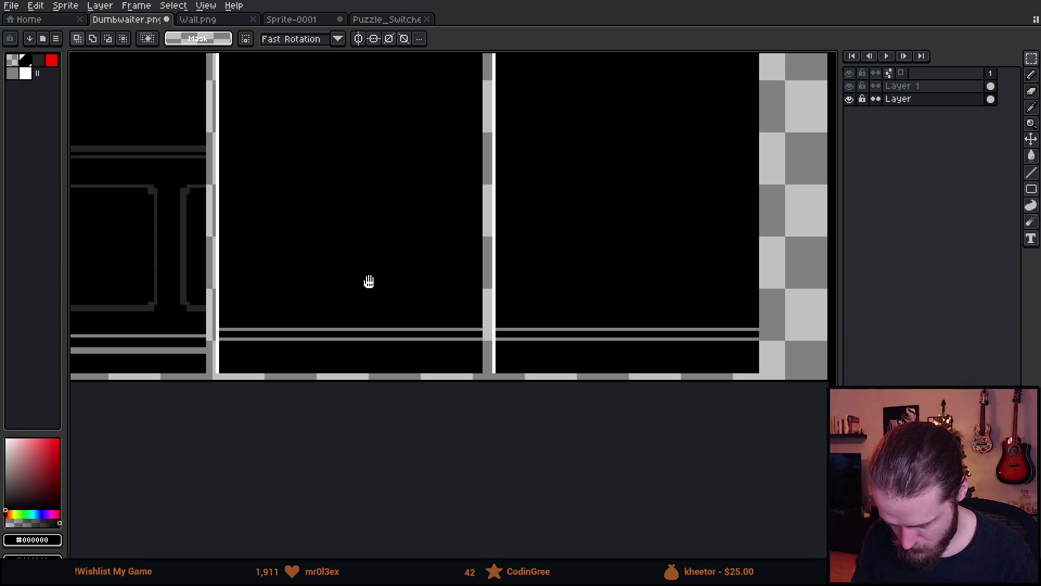
pyautogui.scroll(-3, 511, 399)
pyautogui.scroll(2, 493, 395)
# - Paste the brick wall again and align it over the lower-right panels
pyautogui.hotkey('ctrl', 'v')
pyautogui.moveTo(502, 401)
pyautogui.mouseDown()
pyautogui.moveTo(607, 404)
pyautogui.moveTo(656, 473)
pyautogui.mouseUp()
pyautogui.scroll(3, 628, 328)
pyautogui.moveTo(511, 408)
pyautogui.mouseDown()
pyautogui.moveTo(511, 388)
pyautogui.moveTo(498, 387)
pyautogui.mouseUp()
# - Enlarge the pasted brick wall from its corner and move it down onto the panels
pyautogui.scroll(1, 536, 348)
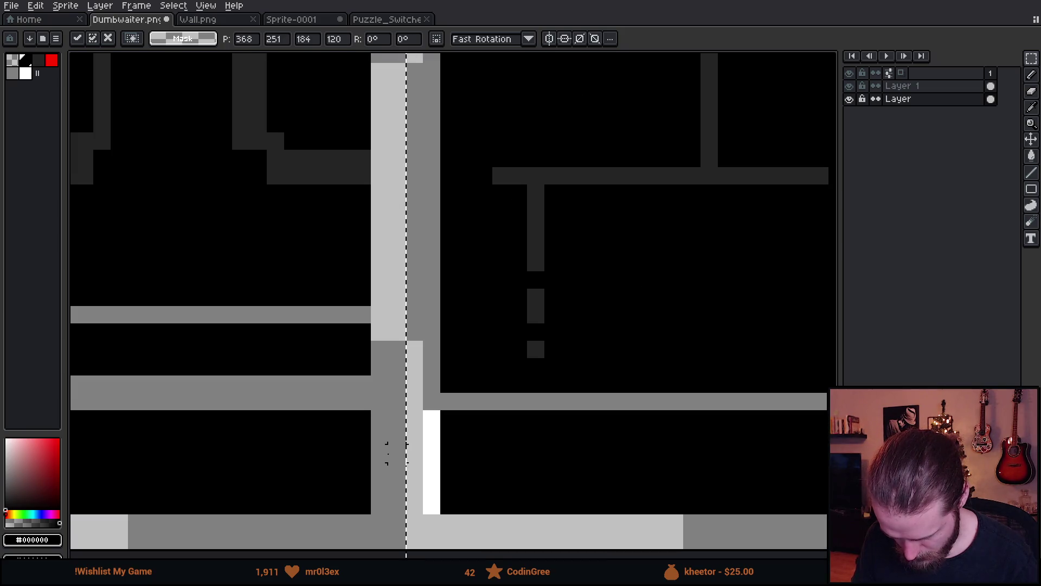
pyautogui.scroll(-3, 521, 325)
pyautogui.scroll(2, 563, 302)
pyautogui.scroll(-1, 563, 302)
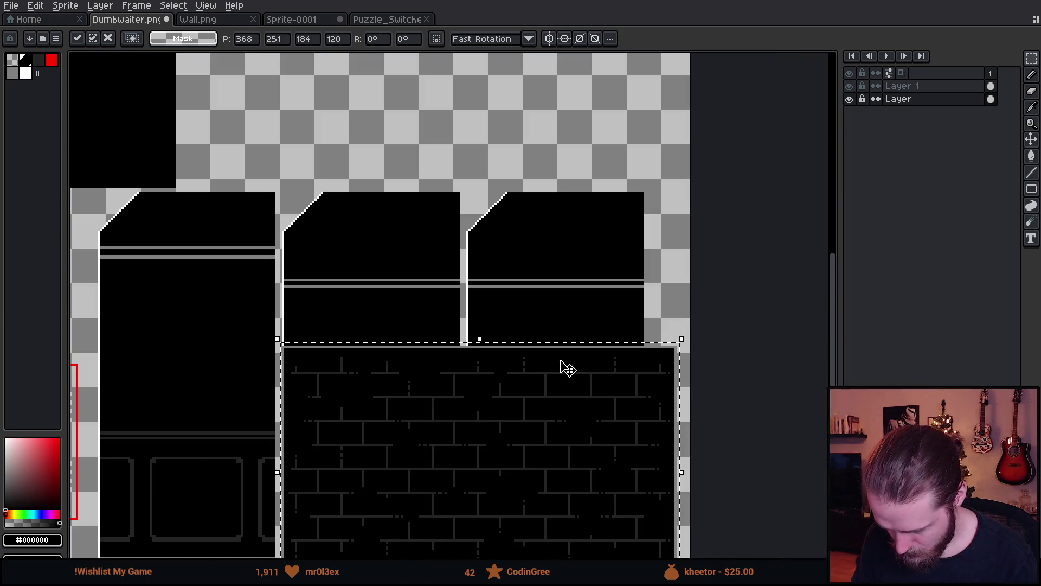
pyautogui.moveTo(681, 332)
pyautogui.mouseDown()
pyautogui.moveTo(715, 322)
pyautogui.moveTo(819, 203)
pyautogui.mouseUp()
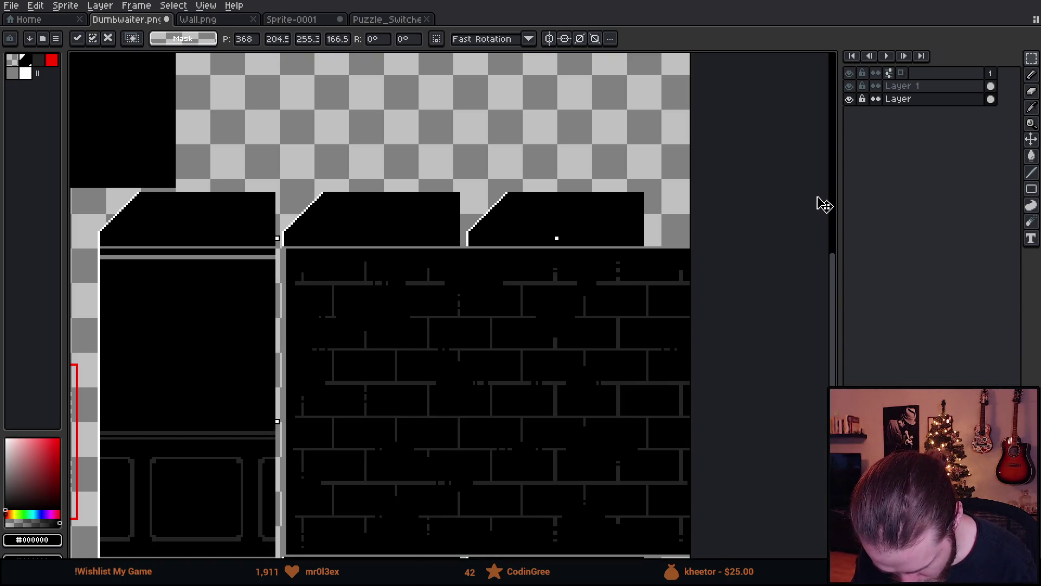
pyautogui.moveTo(394, 446); pyautogui.dragTo(467, 308)
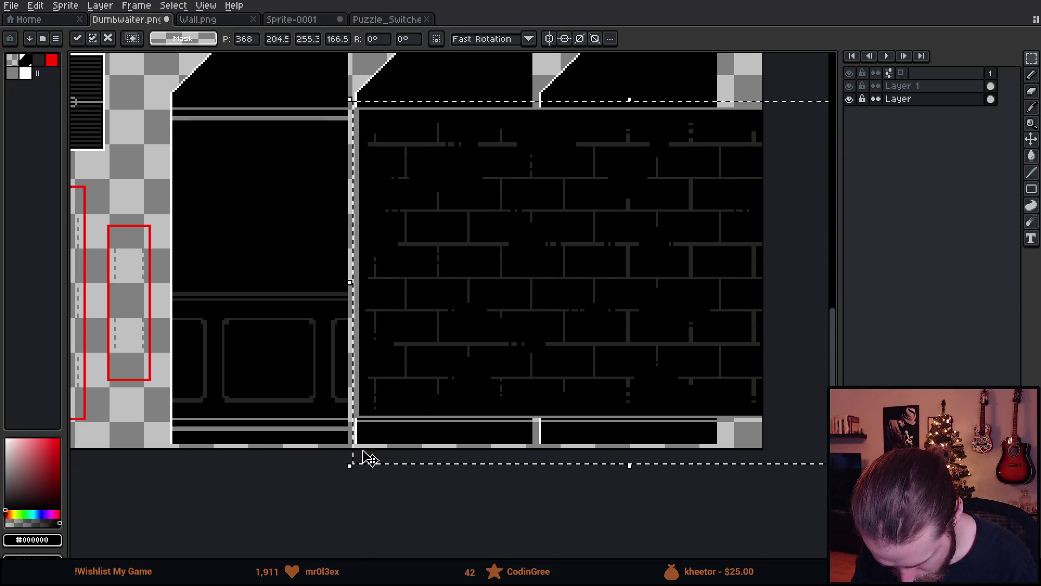
pyautogui.scroll(2, 366, 458)
pyautogui.moveTo(421, 344)
pyautogui.mouseDown()
pyautogui.moveTo(416, 372)
pyautogui.moveTo(396, 369)
pyautogui.mouseUp()
# - Fine-tune the brick wall to about 266×174 at 357,204, hiding the selection to judge fit
pyautogui.scroll(-2, 456, 251)
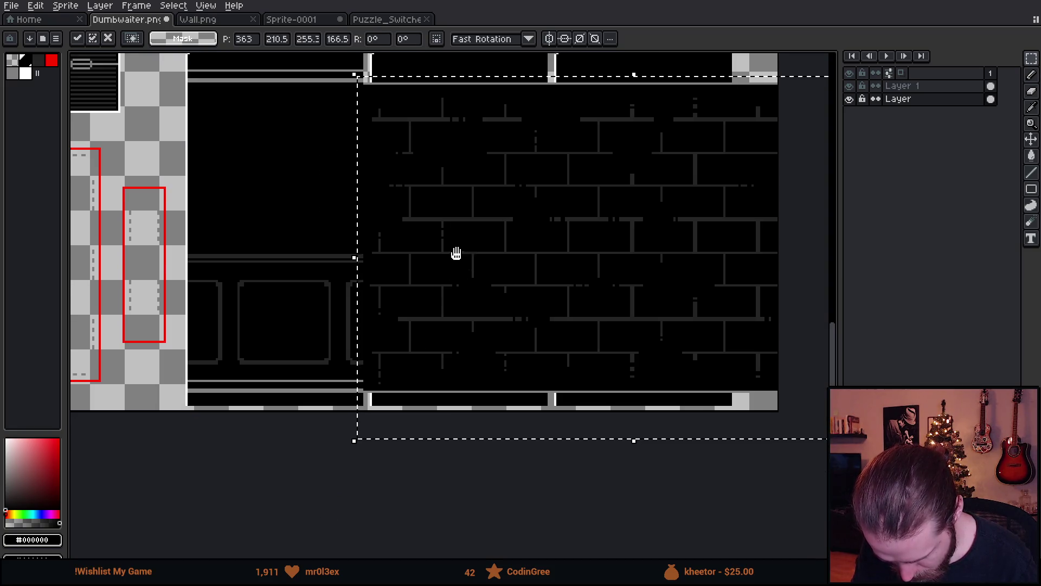
pyautogui.hscroll(2, 696, 193)
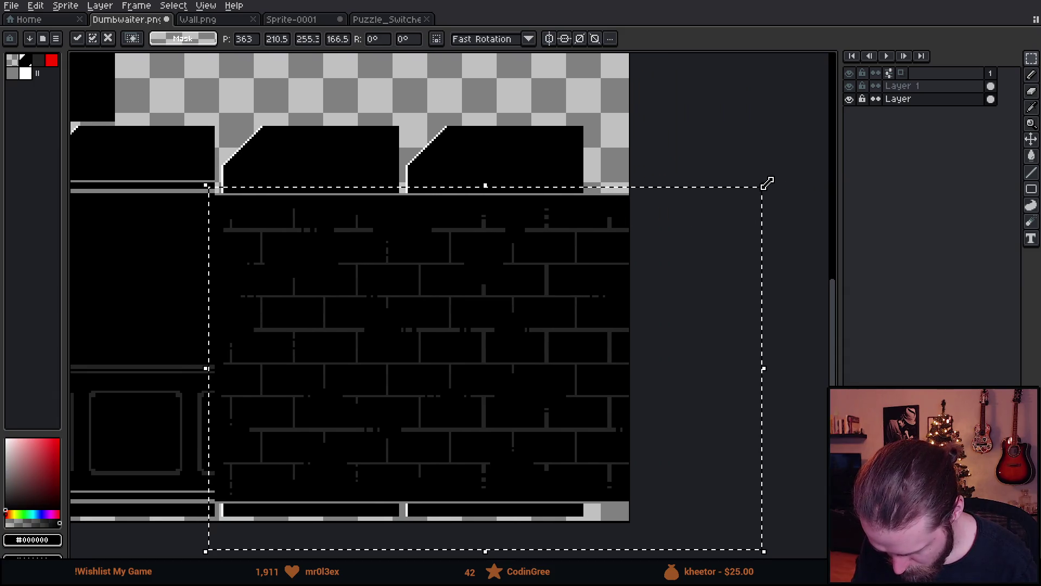
pyautogui.moveTo(766, 183); pyautogui.dragTo(798, 177)
pyautogui.scroll(-3, 337, 442)
pyautogui.hscroll(-3, 337, 442)
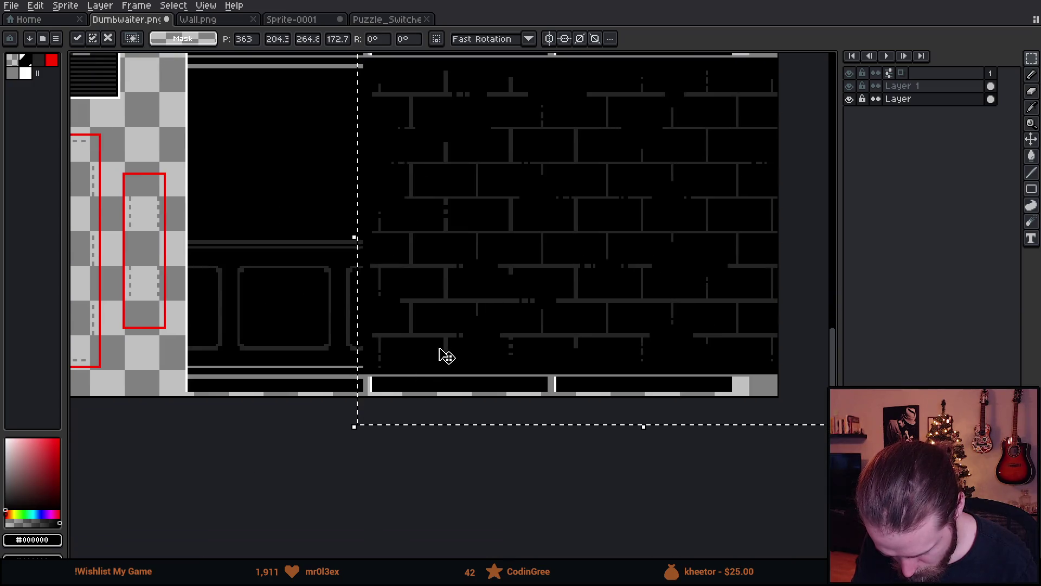
pyautogui.press('Down')
pyautogui.scroll(-2, 565, 239)
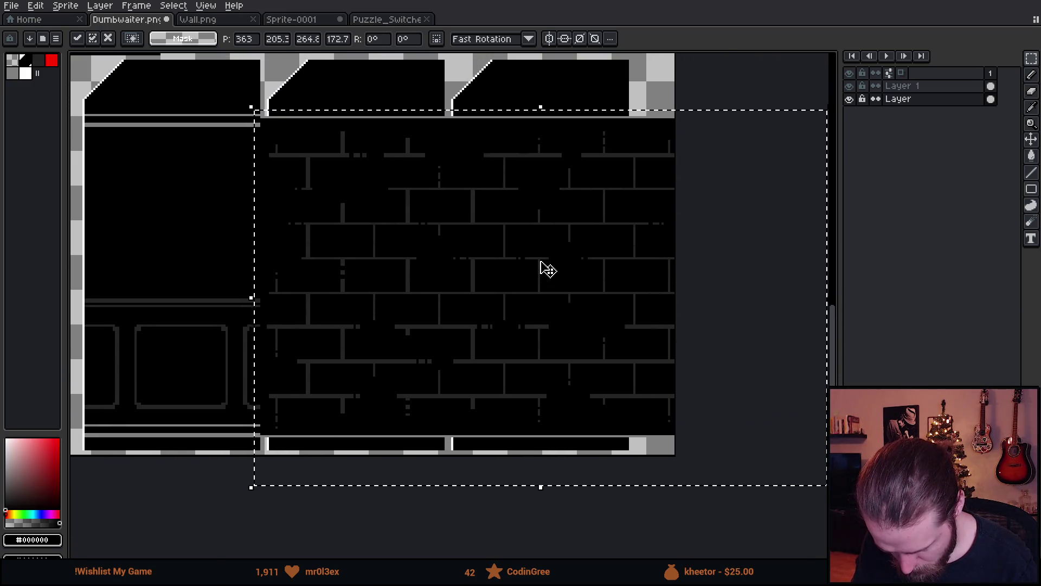
pyautogui.scroll(-2, 549, 267)
pyautogui.hotkey('ctrl', 'h')
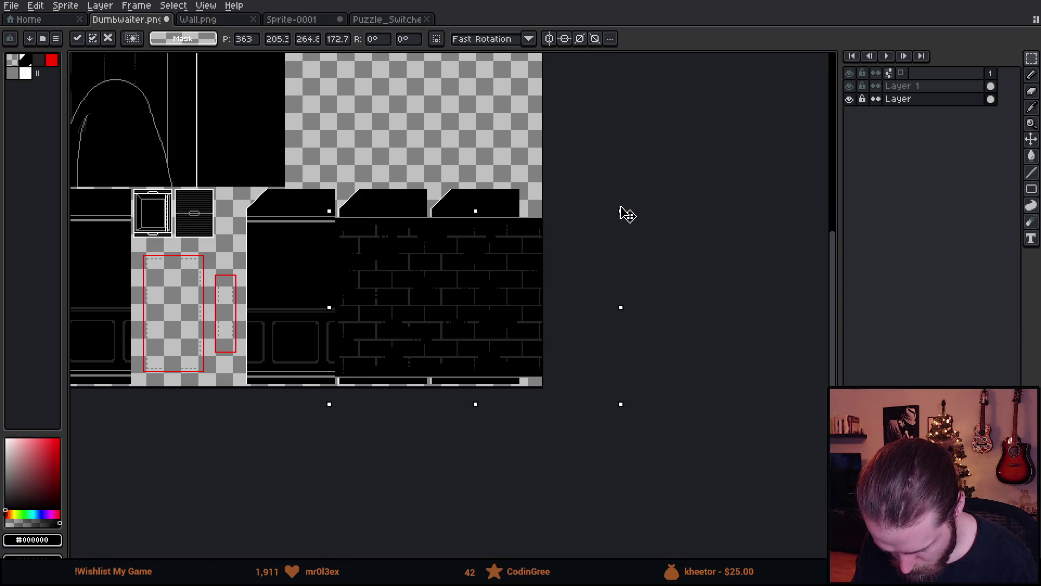
pyautogui.moveTo(627, 214); pyautogui.dragTo(625, 212)
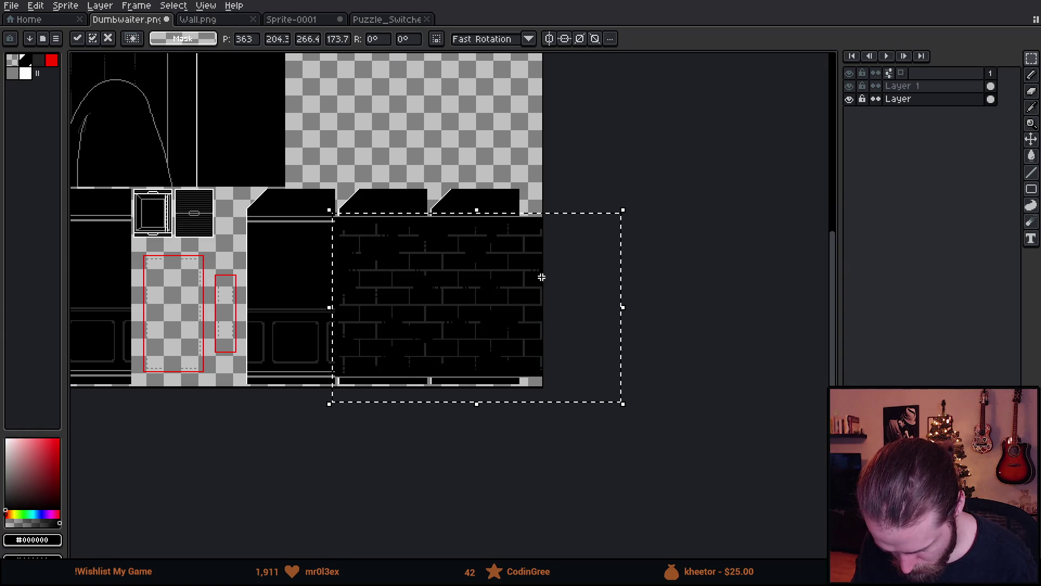
pyautogui.scroll(4, 341, 391)
pyautogui.press('Right')
pyautogui.press('Right')
pyautogui.press('Right')
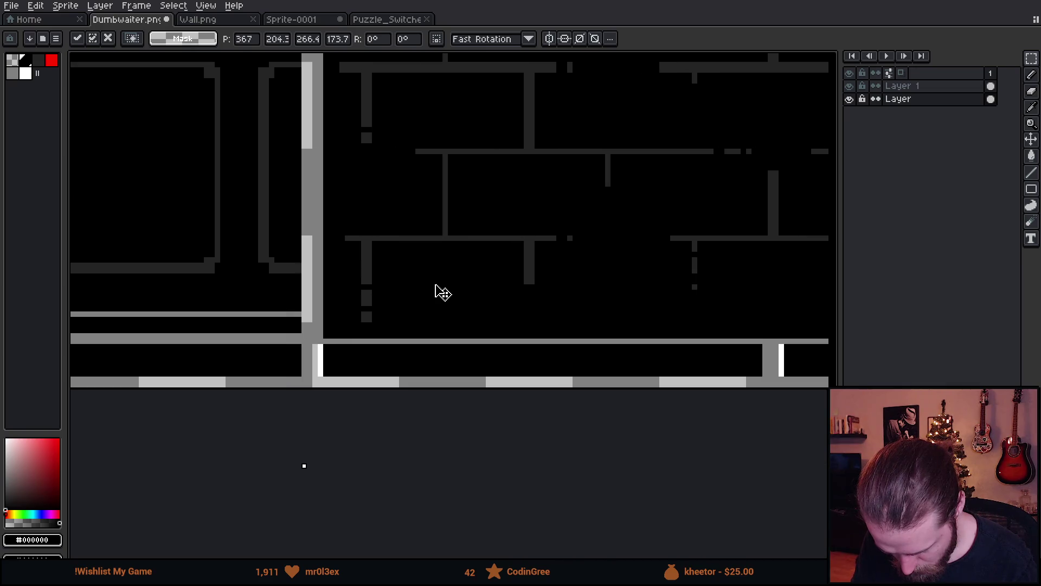
pyautogui.moveTo(434, 293); pyautogui.dragTo(378, 295)
pyautogui.scroll(-2, 417, 239)
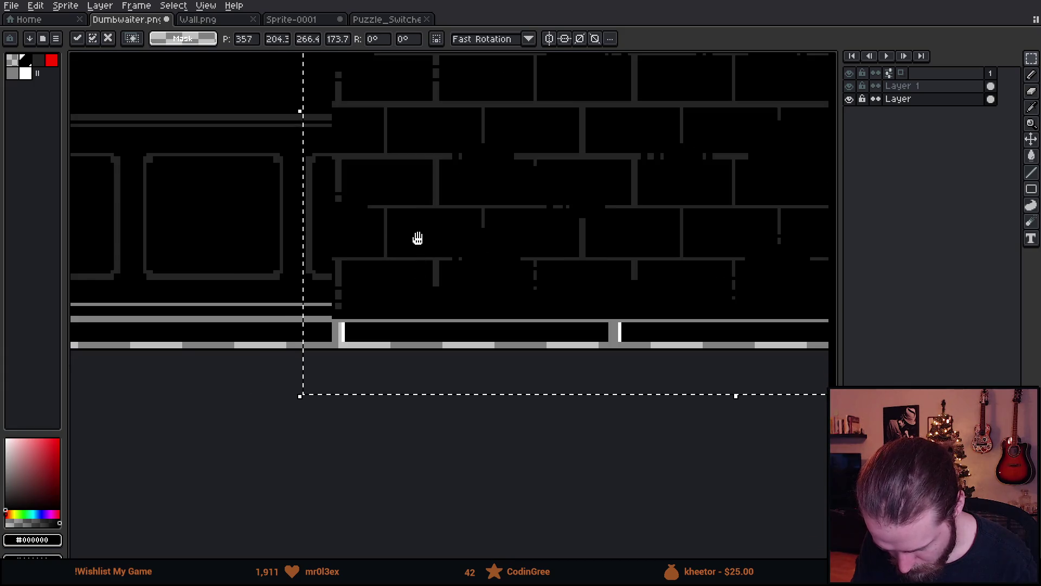
pyautogui.scroll(-3, 418, 238)
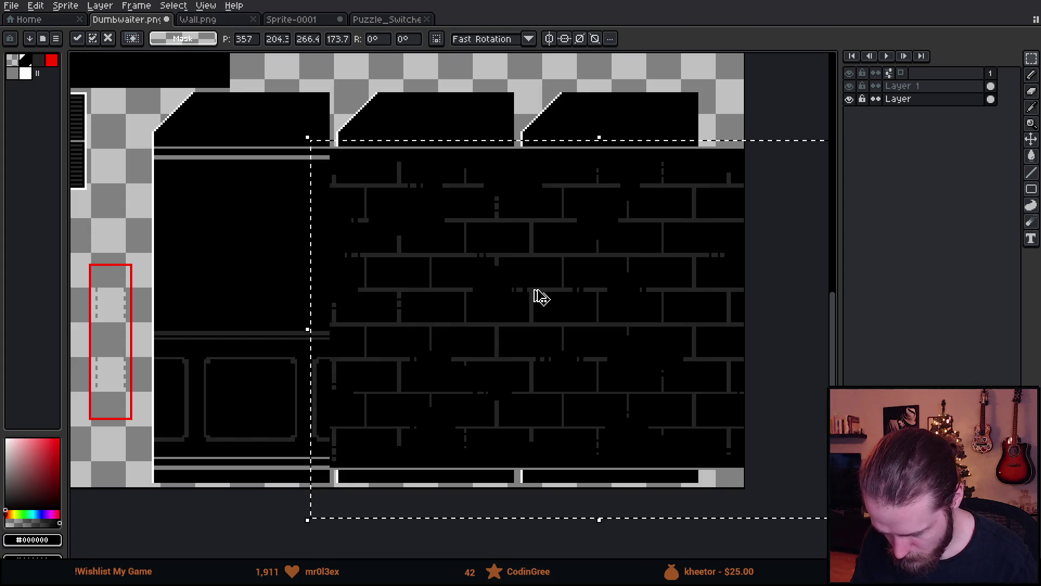
# - Cancel the stretched paste and paste the brick wall onto a new layer instead
pyautogui.press('Escape')
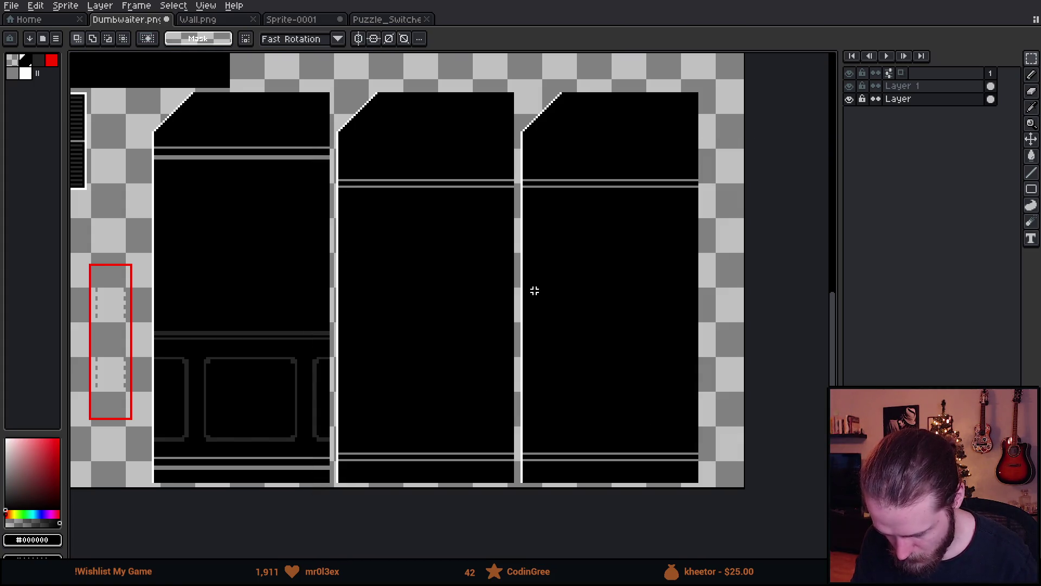
pyautogui.hotkey('shift', 'n')
pyautogui.hotkey('ctrl', 'v')
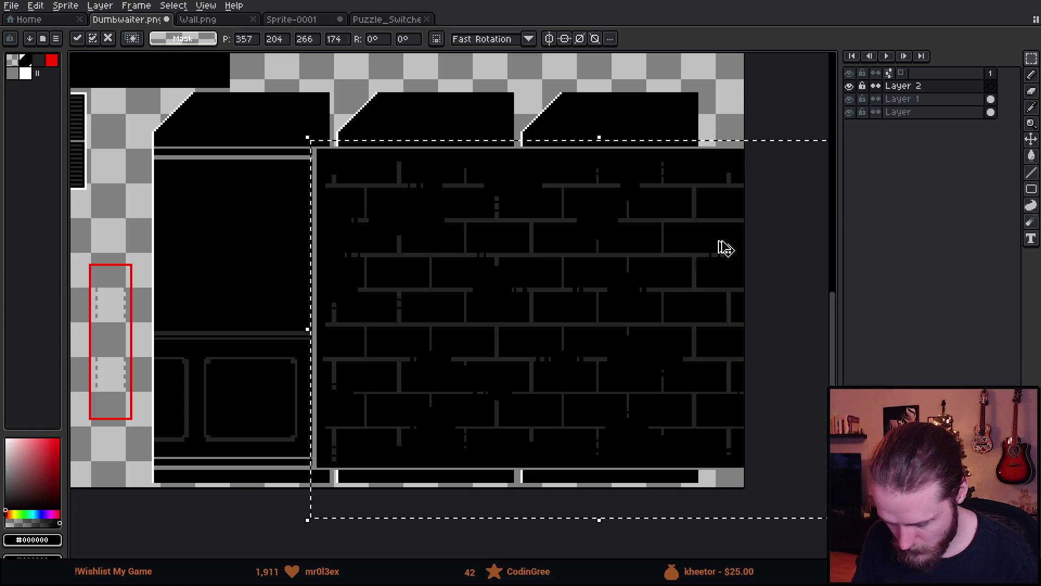
pyautogui.click(261, 171)
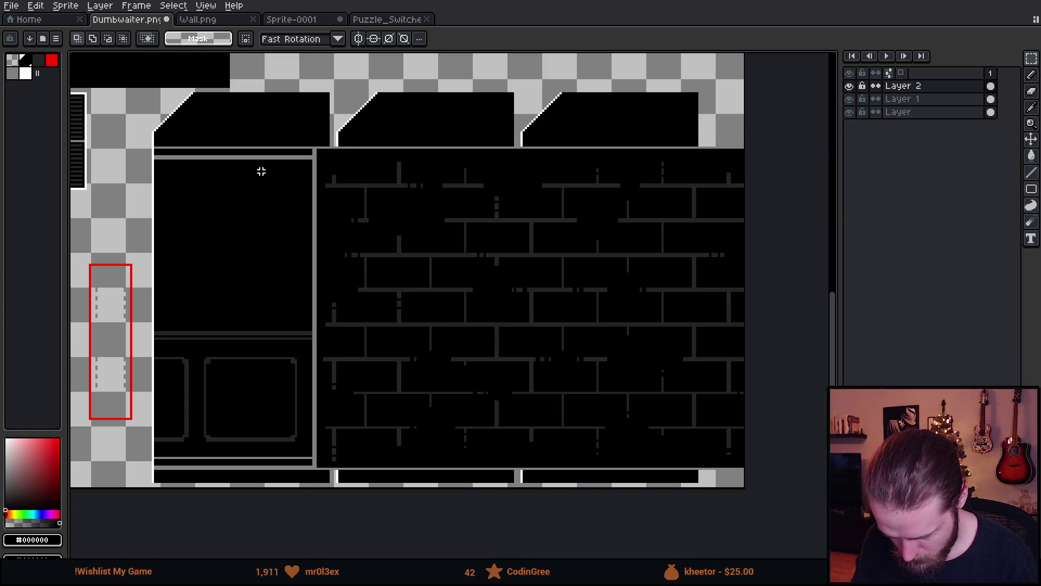
# - Delete the brick strips over the neighbouring and right panels, leaving bricks on the middle panel
pyautogui.moveTo(235, 95); pyautogui.dragTo(338, 491)
pyautogui.press('Delete')
pyautogui.hotkey('ctrl', 'd')
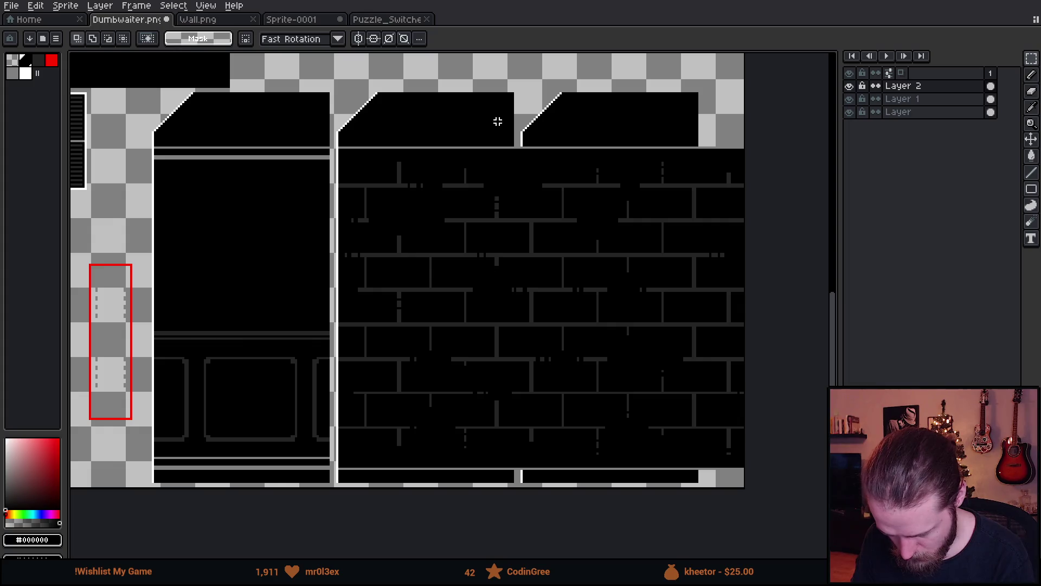
pyautogui.moveTo(515, 102)
pyautogui.mouseDown()
pyautogui.moveTo(479, 24)
pyautogui.moveTo(729, 420)
pyautogui.mouseUp()
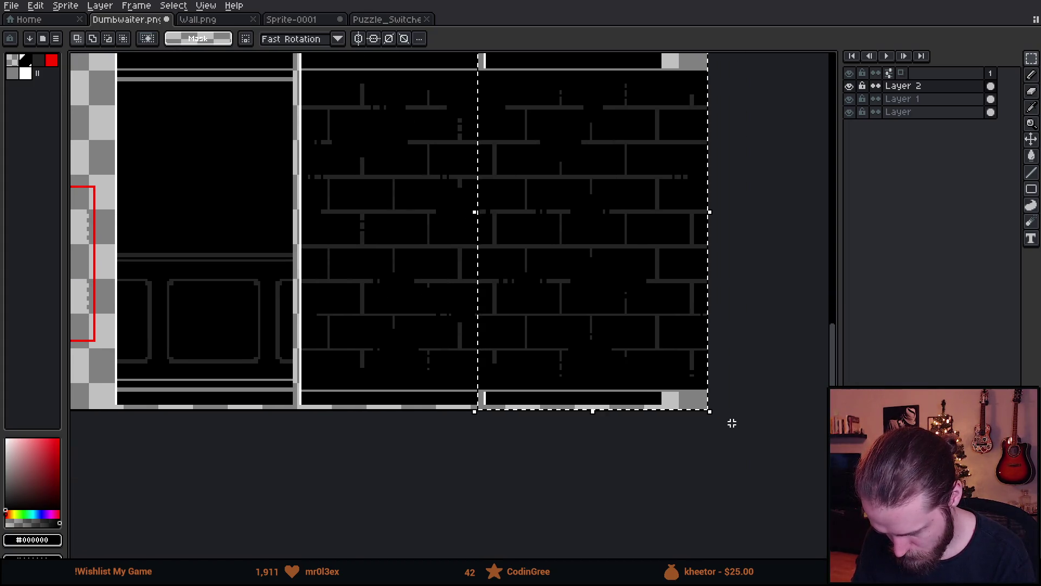
pyautogui.press('Delete')
pyautogui.hotkey('ctrl', 'd')
pyautogui.moveTo(391, 204); pyautogui.dragTo(513, 302)
pyautogui.scroll(-1, 459, 188)
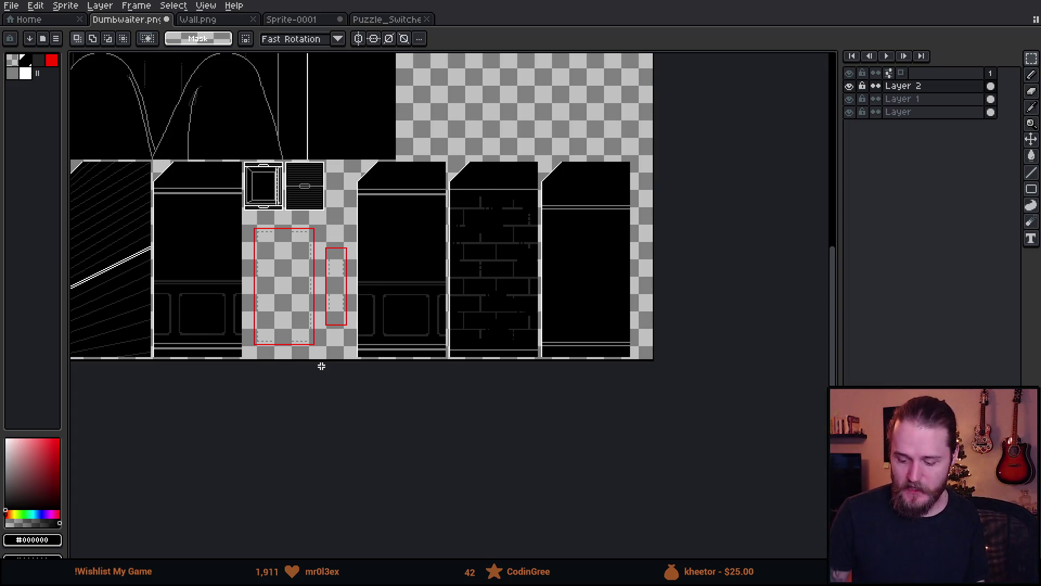
pyautogui.scroll(1, 379, 200)
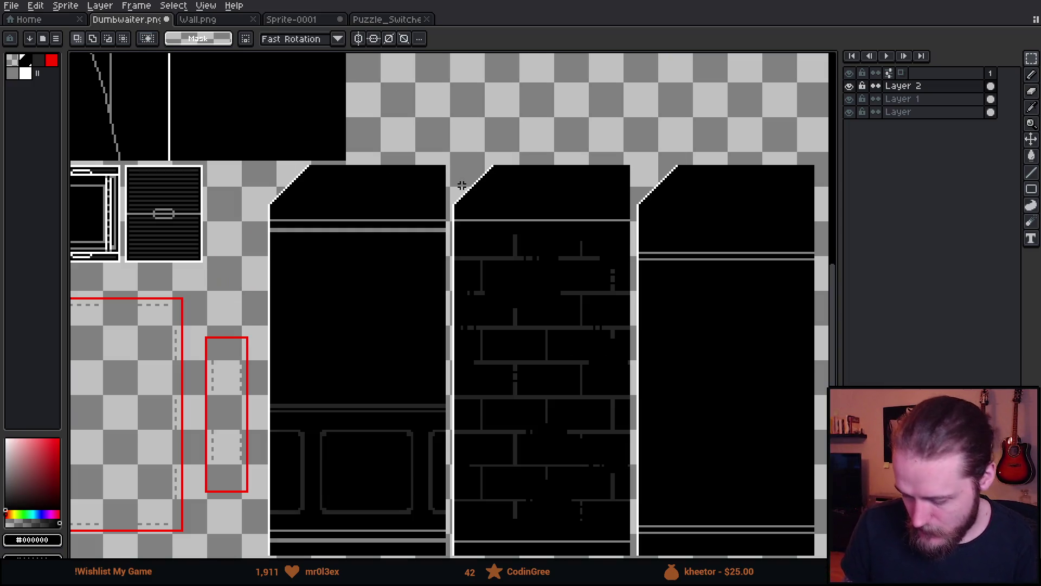
pyautogui.scroll(-1, 390, 290)
pyautogui.scroll(1, 390, 290)
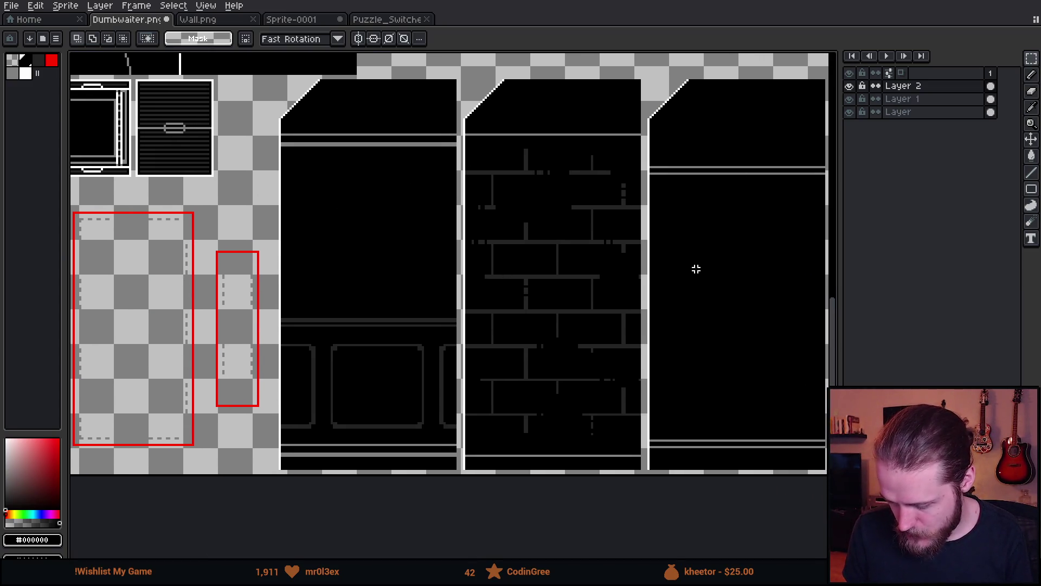
pyautogui.hscroll(3, 607, 268)
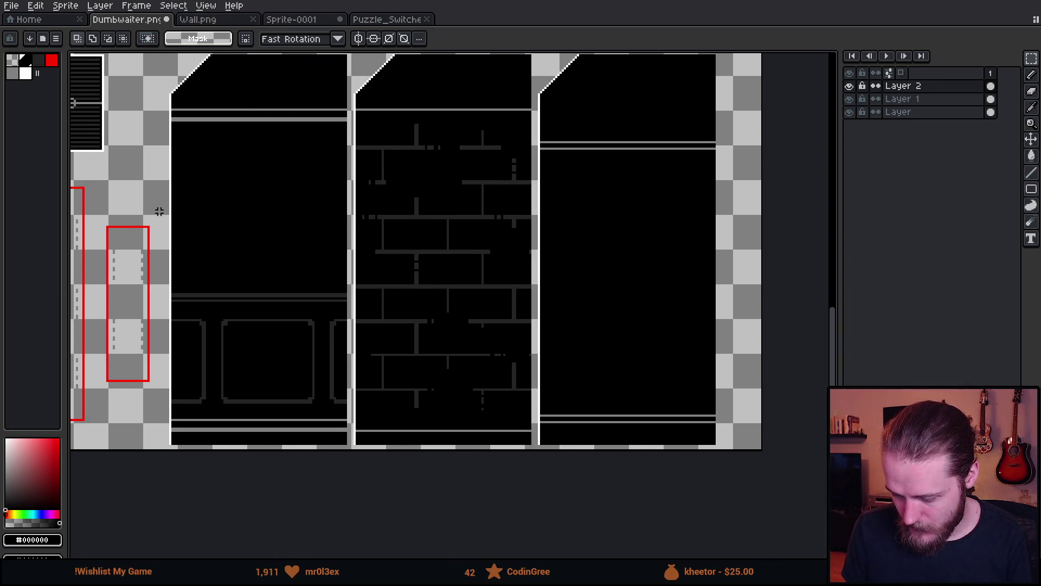
# - Toggle the brick layer and Layer 1 off and on to check their contents, then make Layer 1 active
pyautogui.click(849, 85)
pyautogui.click(849, 85)
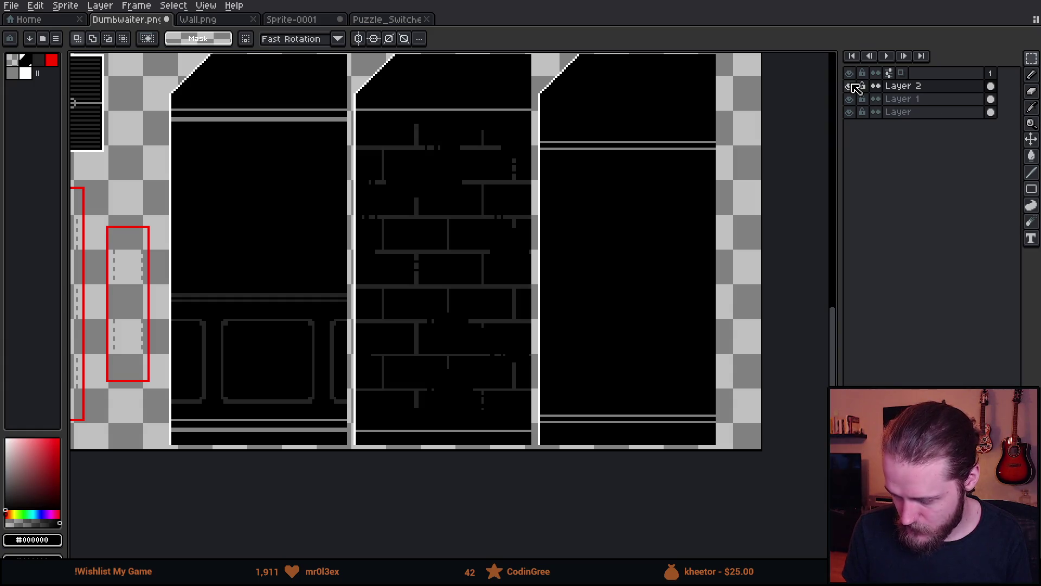
pyautogui.click(849, 98)
pyautogui.click(849, 99)
pyautogui.click(902, 98)
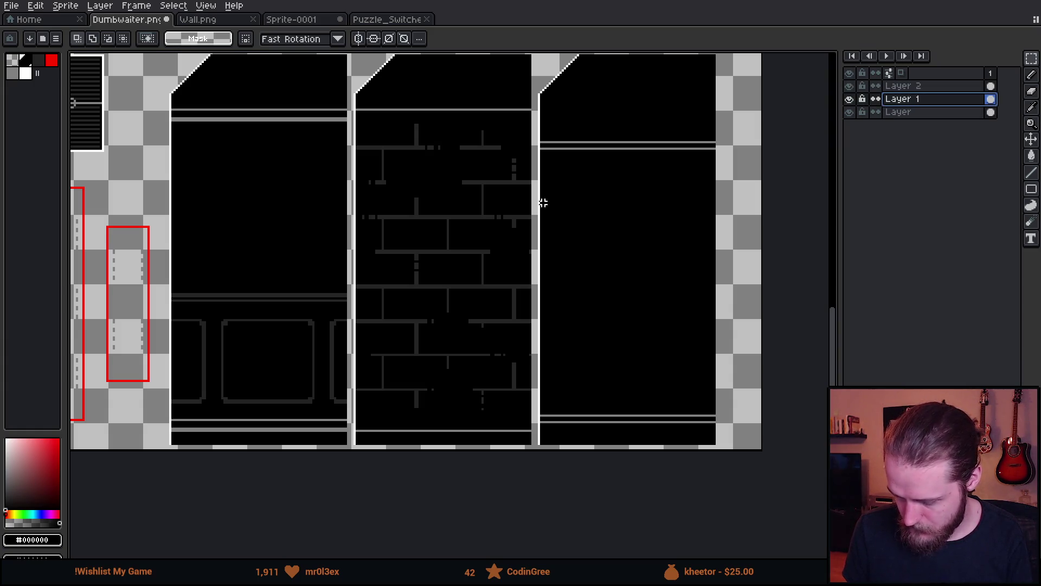
# - Try shifting the left paneled piece right with the move tool, then undo the misplaced move
pyautogui.press('v')
pyautogui.scroll(-2, 301, 238)
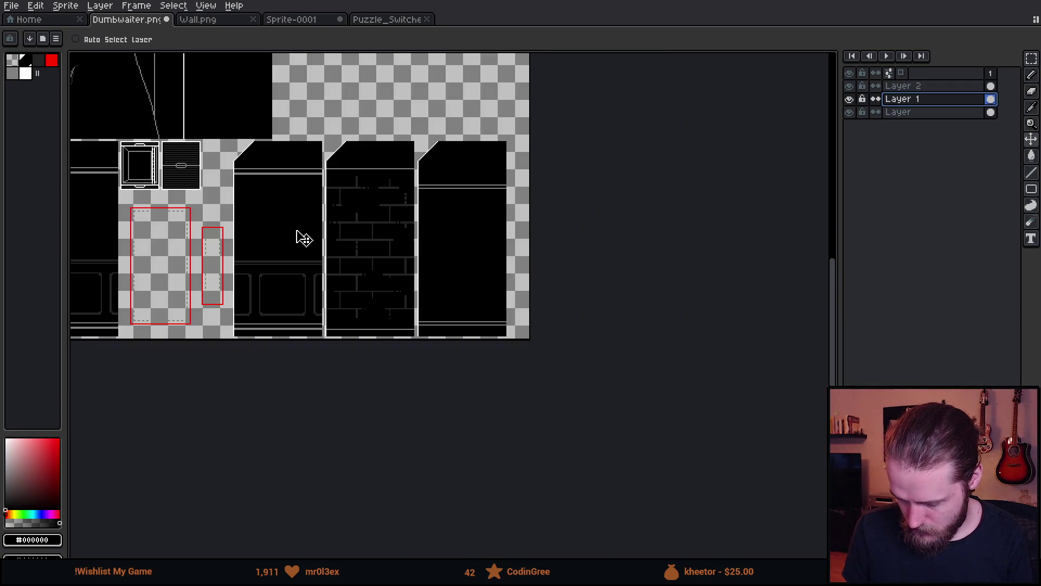
pyautogui.moveTo(295, 235); pyautogui.dragTo(391, 245)
pyautogui.hotkey('ctrl', 'z')
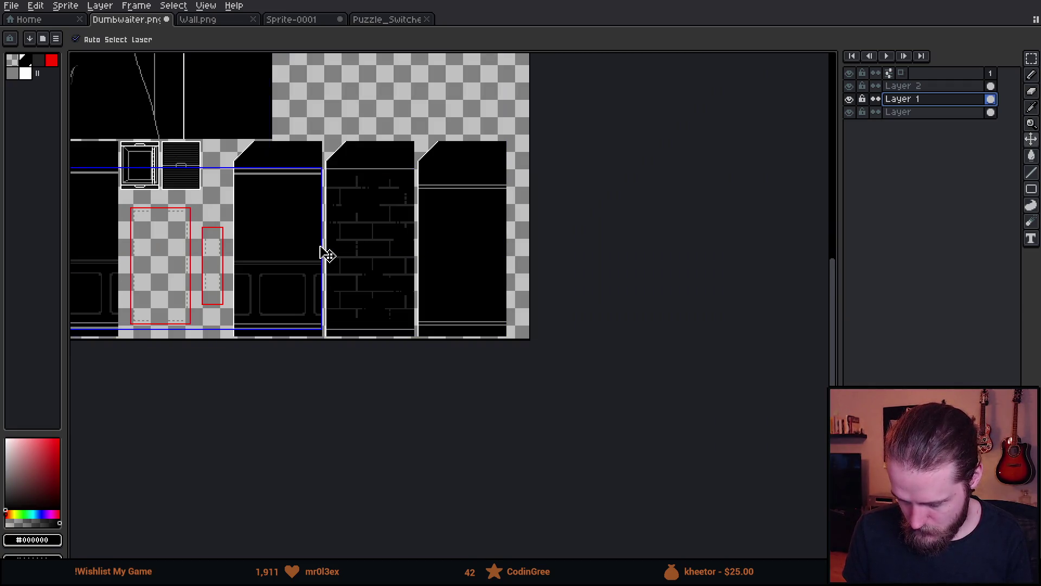
pyautogui.moveTo(321, 251); pyautogui.dragTo(385, 262)
# - Select the left door-paneled wall piece and move it into the third slot, aligned pixel-exact
pyautogui.press('m')
pyautogui.scroll(2, 326, 219)
pyautogui.moveTo(251, 107)
pyautogui.mouseDown()
pyautogui.moveTo(425, 535)
pyautogui.moveTo(446, 537)
pyautogui.mouseUp()
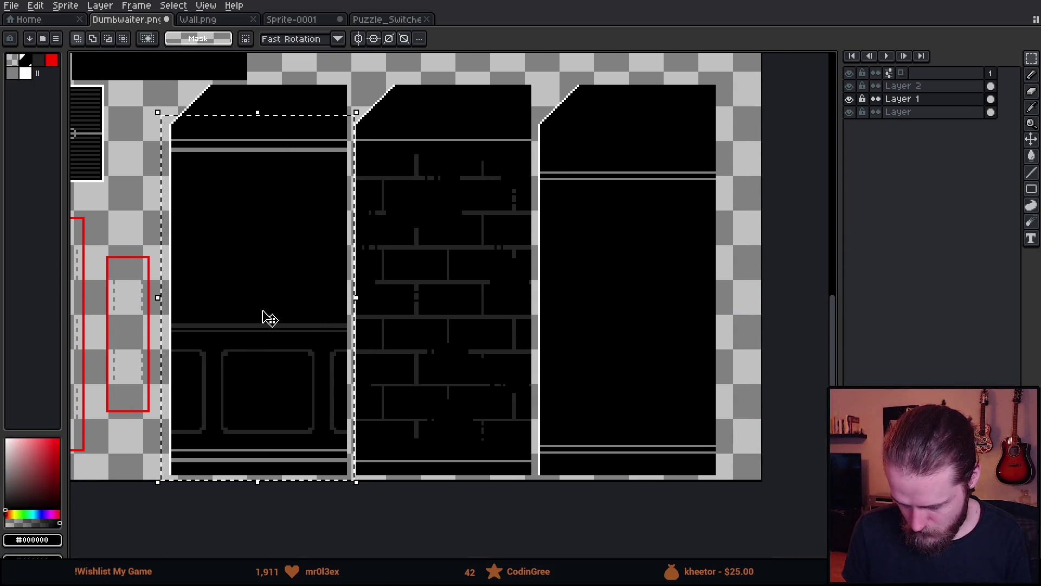
pyautogui.moveTo(246, 321); pyautogui.dragTo(620, 357)
pyautogui.scroll(2, 620, 356)
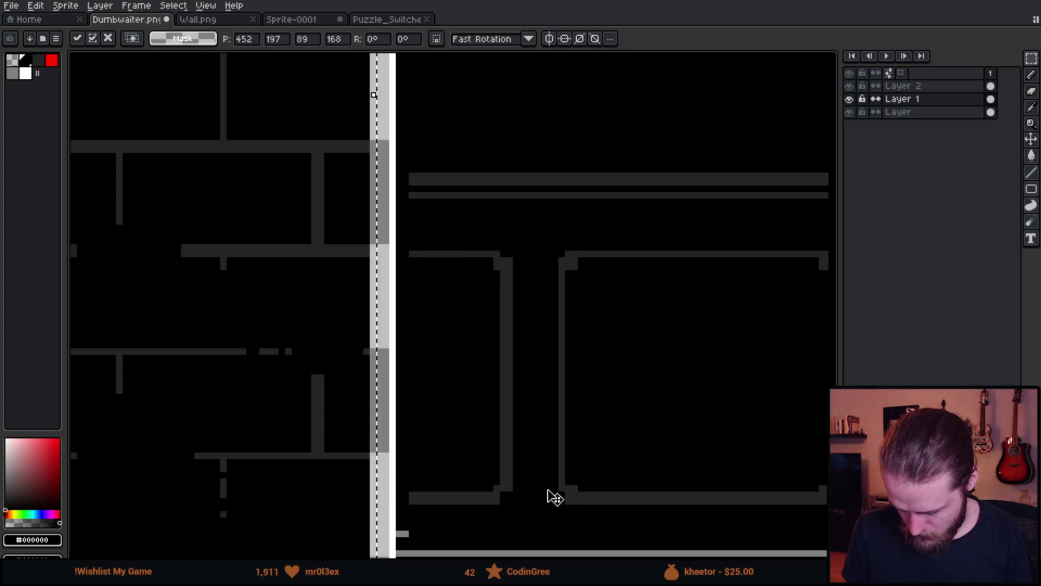
pyautogui.press('Left')
pyautogui.press('Left')
pyautogui.press('Up')
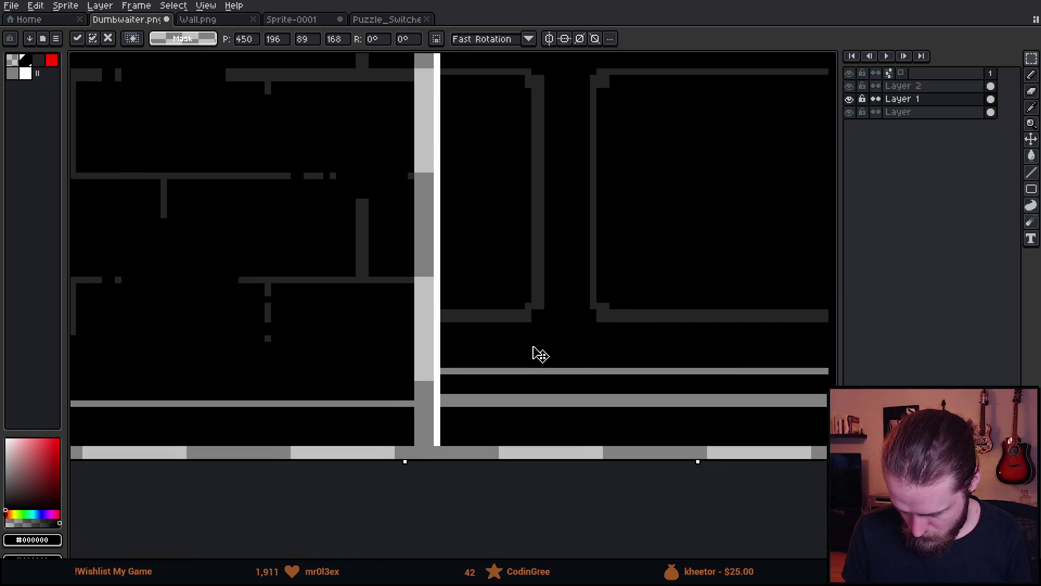
pyautogui.press('Left')
pyautogui.scroll(-3, 529, 350)
pyautogui.press('Return')
pyautogui.scroll(2, 424, 251)
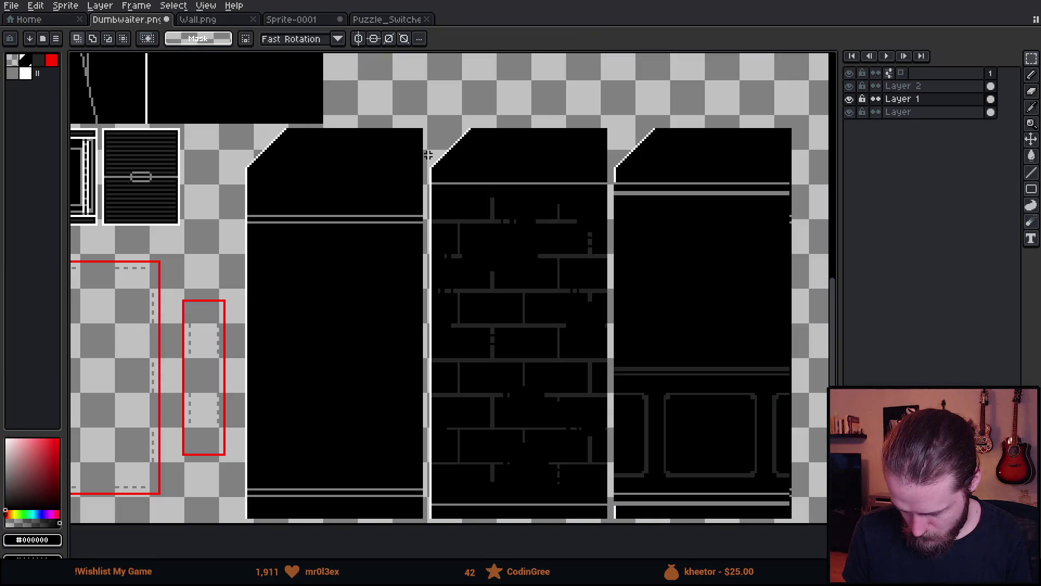
# - On the brick layer, move the brick pattern into the left panel and nudge it into alignment
pyautogui.click(902, 85)
pyautogui.press('v')
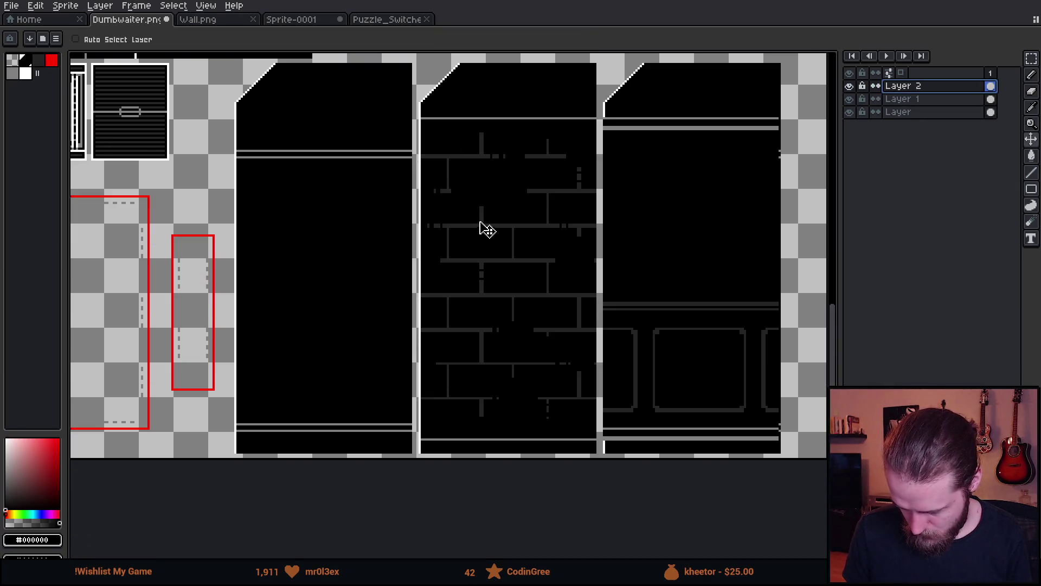
pyautogui.moveTo(483, 226)
pyautogui.mouseDown()
pyautogui.moveTo(391, 235)
pyautogui.moveTo(270, 281)
pyautogui.mouseUp()
pyautogui.scroll(3, 347, 436)
pyautogui.press('Left')
pyautogui.press('Left')
pyautogui.press('Up')
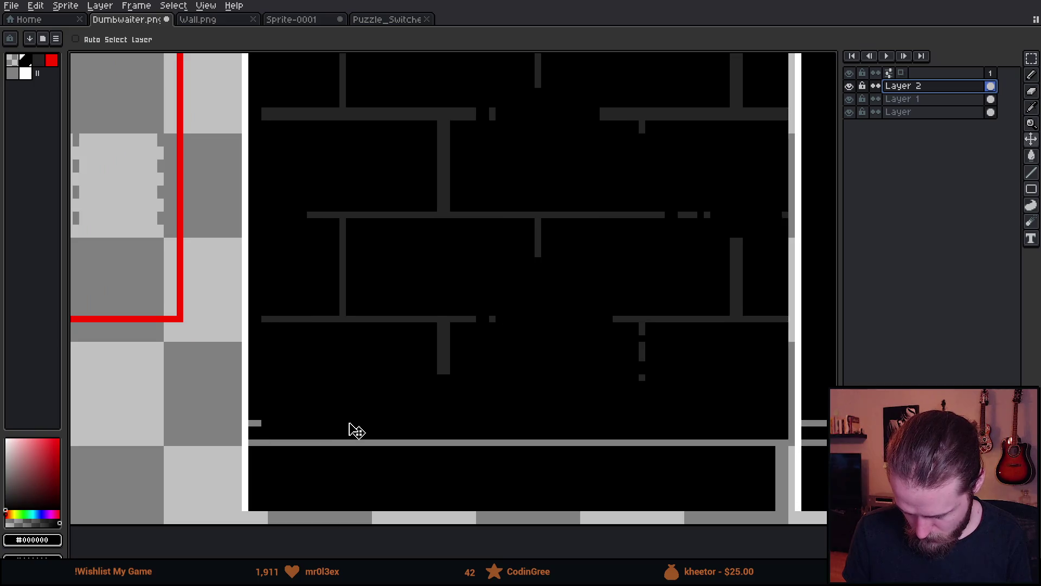
pyautogui.press('Left')
pyautogui.press('Left')
pyautogui.press('Down')
pyautogui.press('Down')
pyautogui.hscroll(6, 434, 353)
pyautogui.scroll(-3, 288, 363)
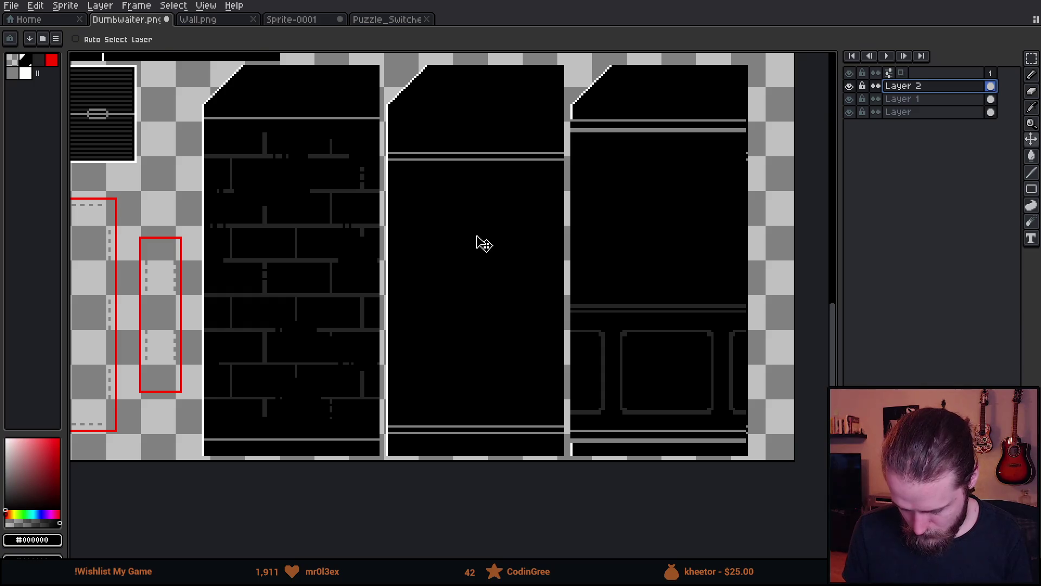
pyautogui.press('m')
pyautogui.click(550, 217)
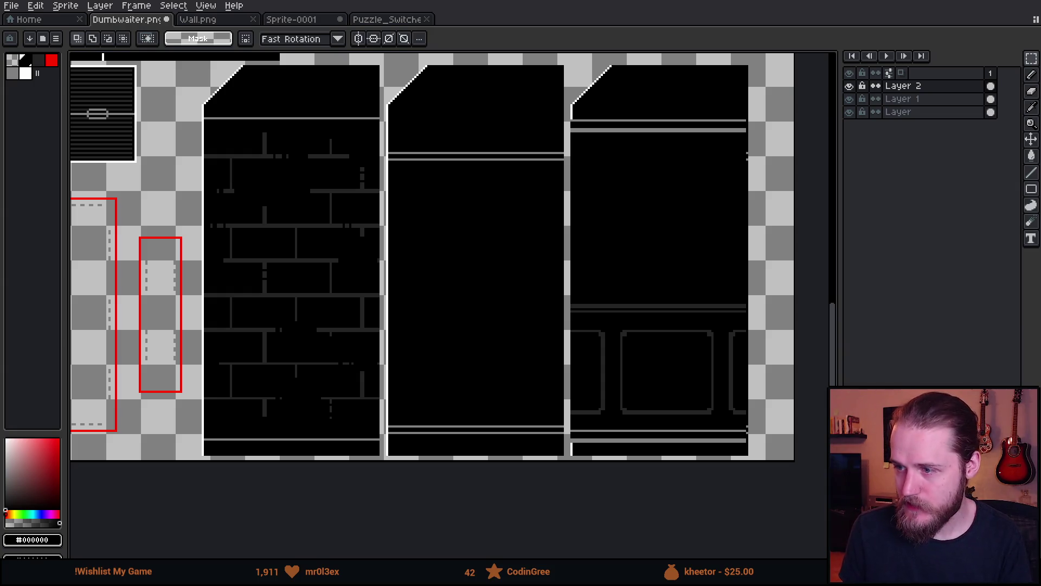
# - Pan to the top-left thumbnails, then switch to the Unity editor's shroud_of_gloom kitchen scene
pyautogui.moveTo(385, 269); pyautogui.dragTo(468, 282)
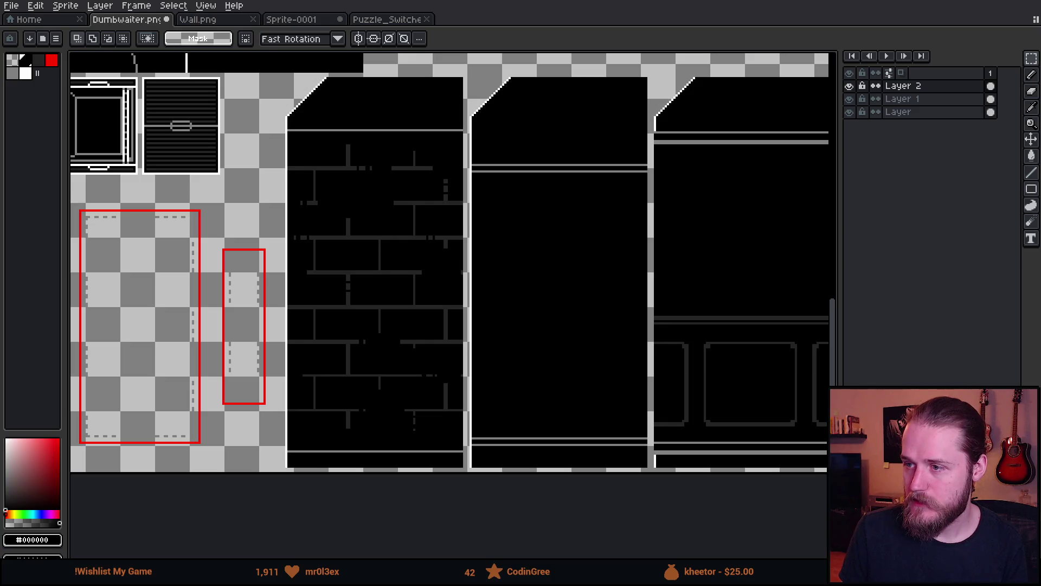
pyautogui.hotkey('alt', 'Tab')
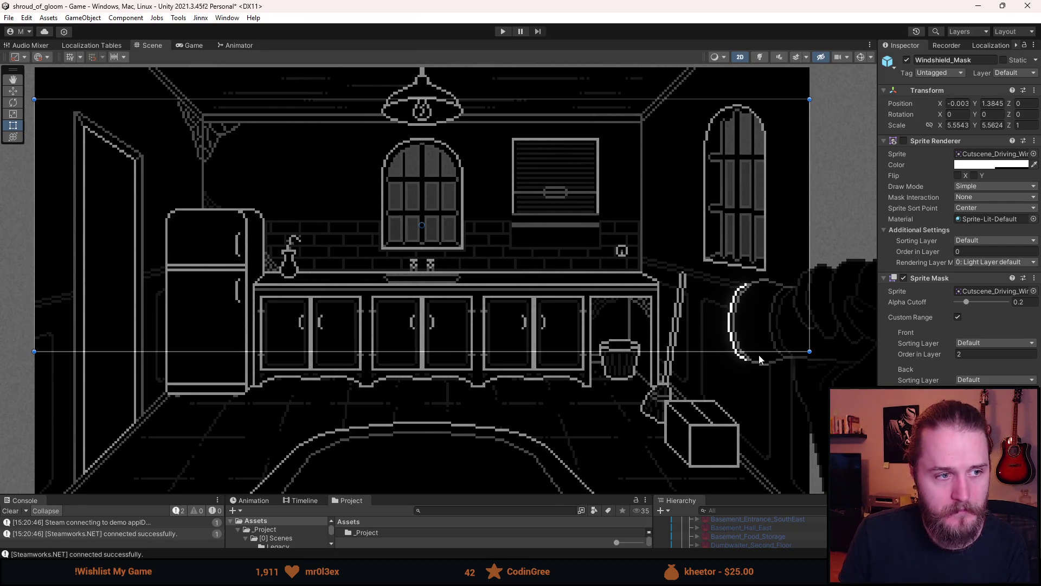
# - Flip between Unity's kitchen scene and Aseprite, finishing on the Dumbwaiter.png sheet
pyautogui.hotkey('alt', 'Tab')
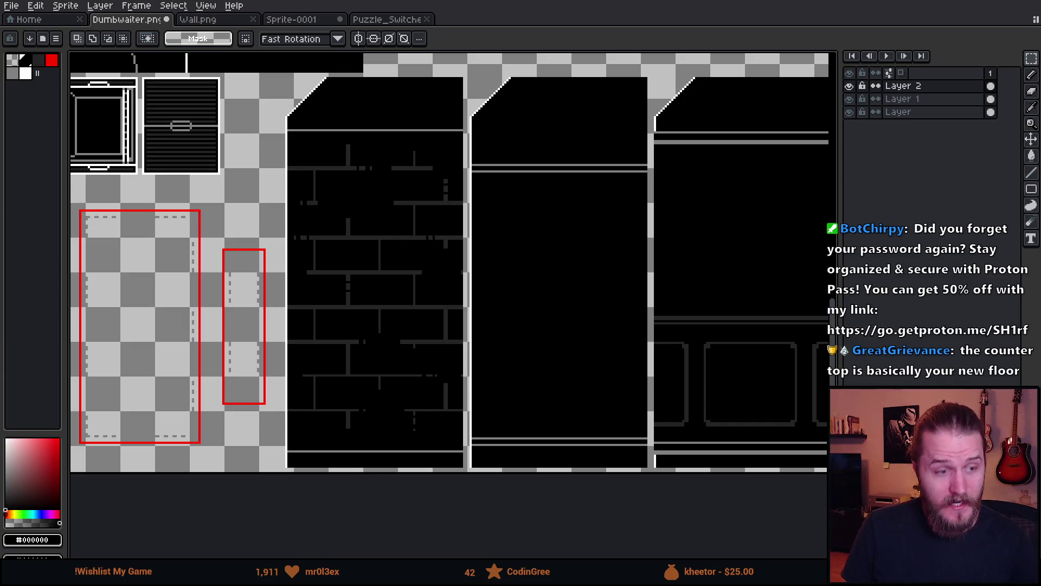
pyautogui.hotkey('alt', 'Tab')
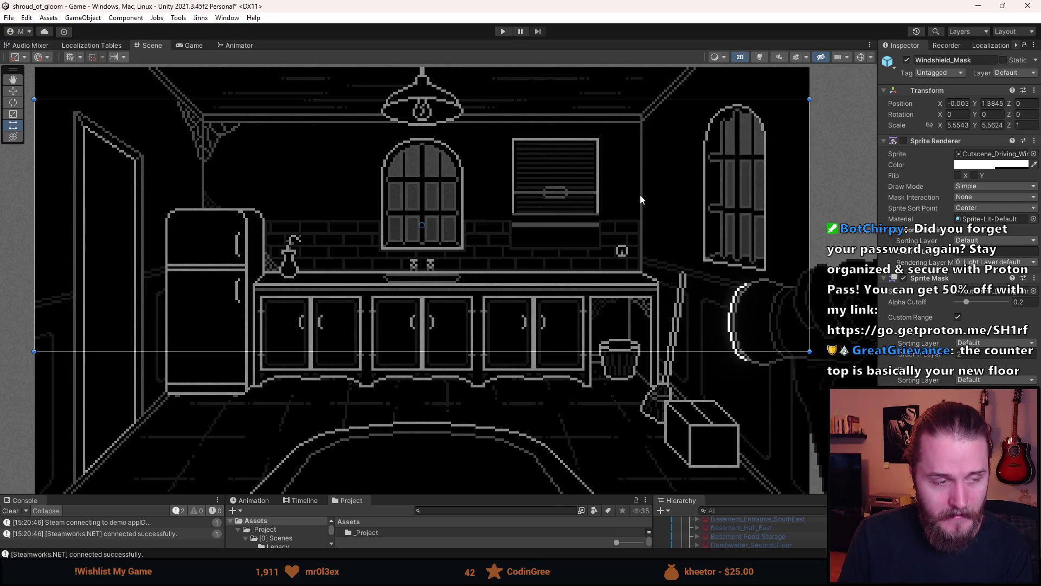
pyautogui.hotkey('alt', 'Tab')
pyautogui.scroll(-2, 259, 307)
pyautogui.scroll(1, 344, 289)
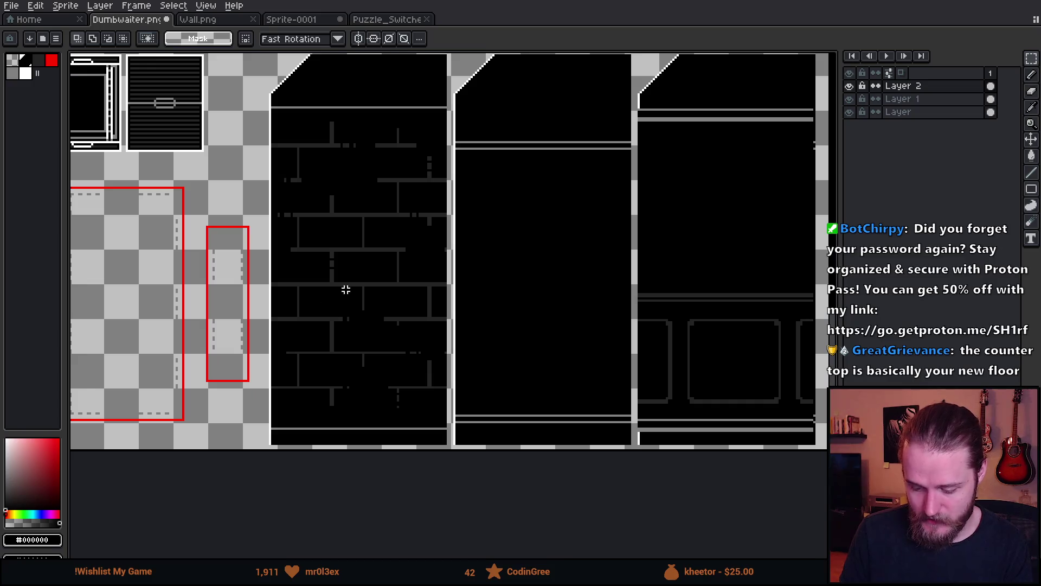
pyautogui.scroll(1, 305, 133)
pyautogui.scroll(-1, 388, 267)
pyautogui.scroll(-1, 384, 127)
pyautogui.press('i')
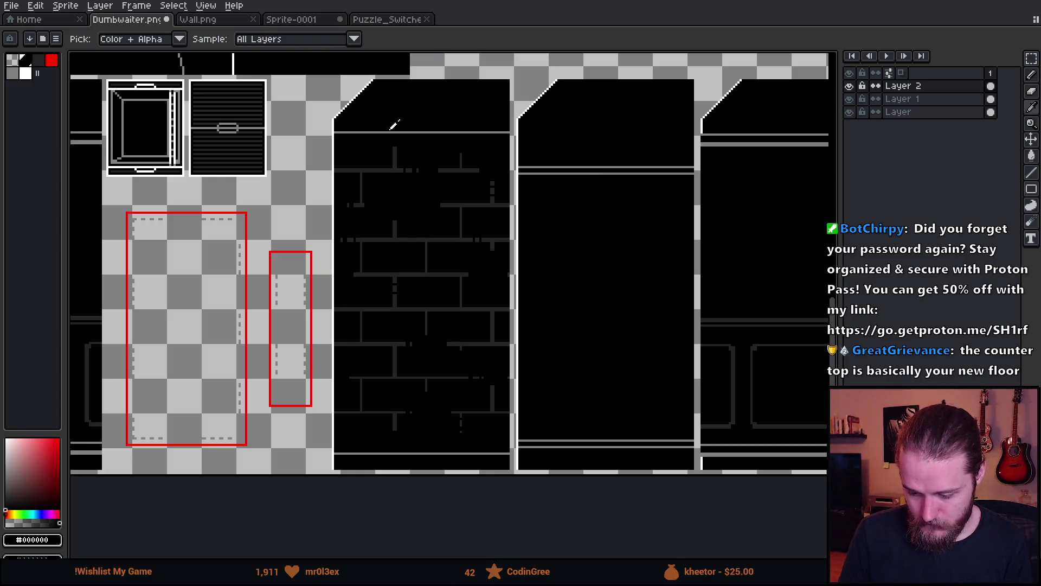
pyautogui.press('b')
pyautogui.scroll(4, 332, 248)
pyautogui.press('x')
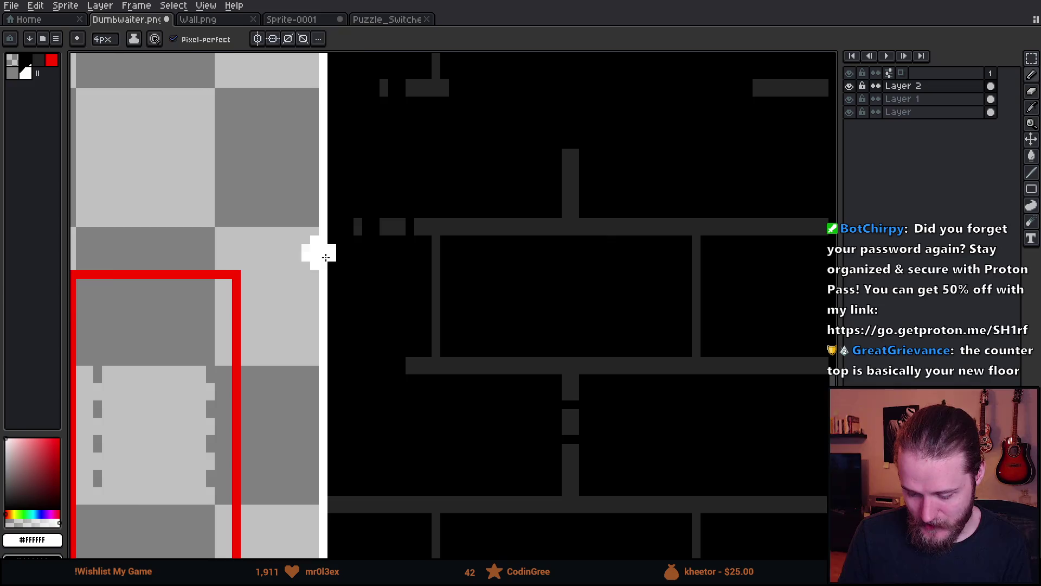
pyautogui.press('-')
pyautogui.press('-')
pyautogui.press('-')
pyautogui.scroll(-1, 358, 274)
pyautogui.moveTo(368, 249)
pyautogui.mouseDown()
pyautogui.moveTo(365, 304)
pyautogui.moveTo(670, 382)
pyautogui.moveTo(396, 272)
pyautogui.moveTo(401, 328)
pyautogui.moveTo(526, 309)
pyautogui.moveTo(616, 313)
pyautogui.mouseUp()
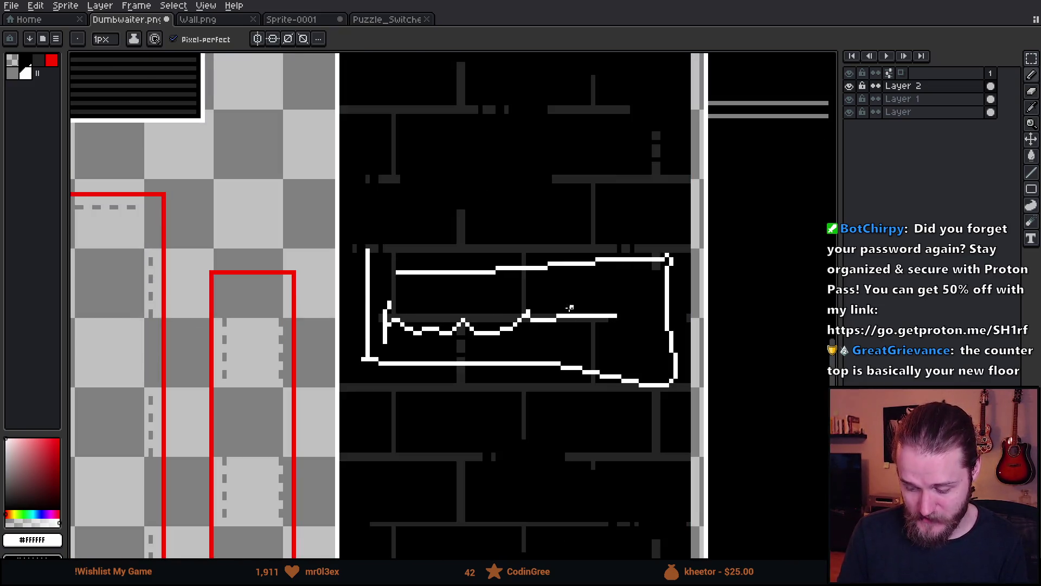
pyautogui.scroll(-3, 573, 309)
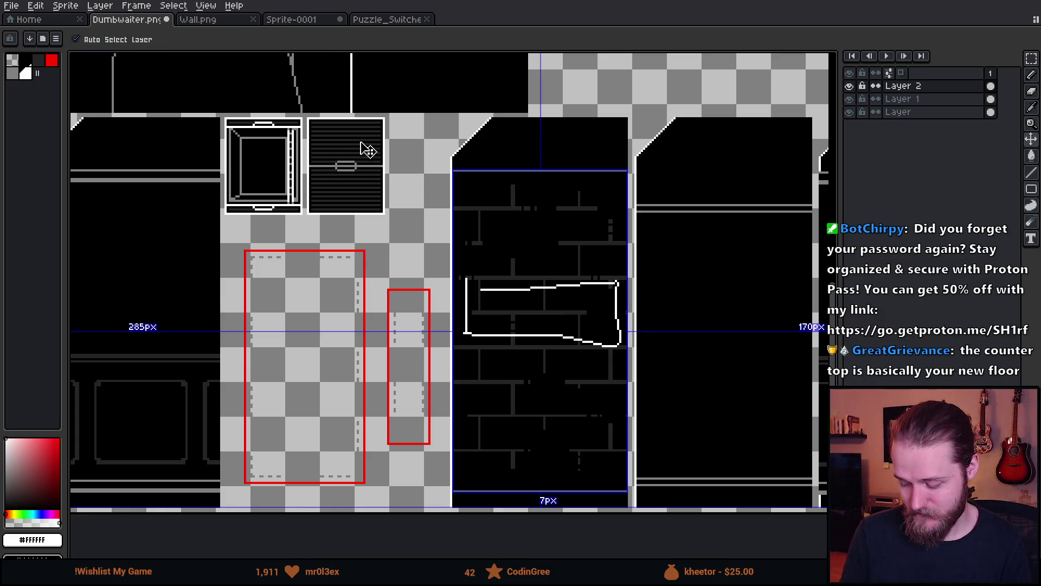
pyautogui.hotkey('ctrl', 'z')
pyautogui.hotkey('ctrl', 'z')
pyautogui.hscroll(5, 406, 146)
pyautogui.scroll(-2, 433, 144)
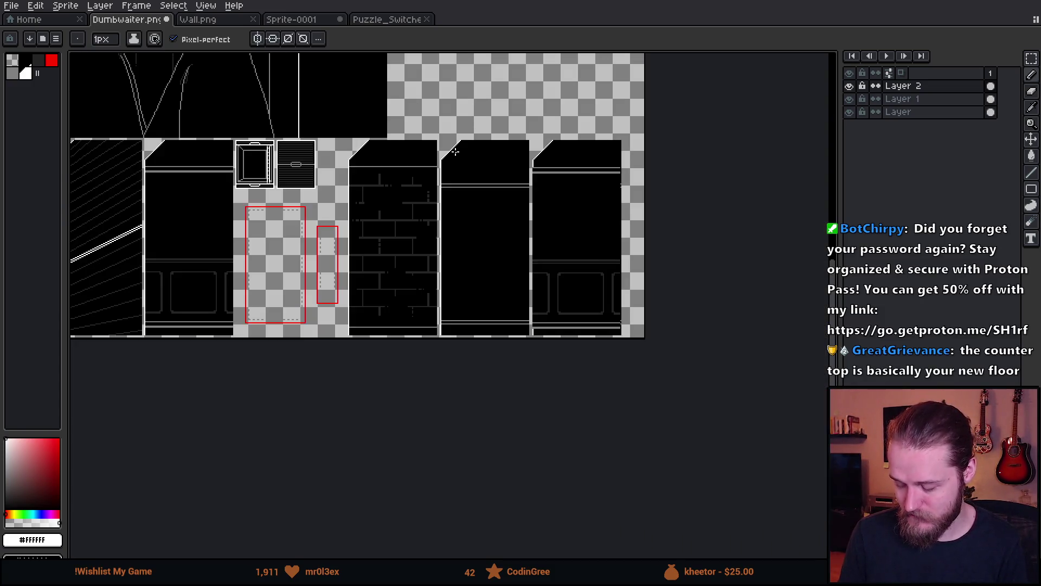
pyautogui.scroll(2, 456, 152)
pyautogui.scroll(-1, 568, 206)
pyautogui.hscroll(4, 569, 206)
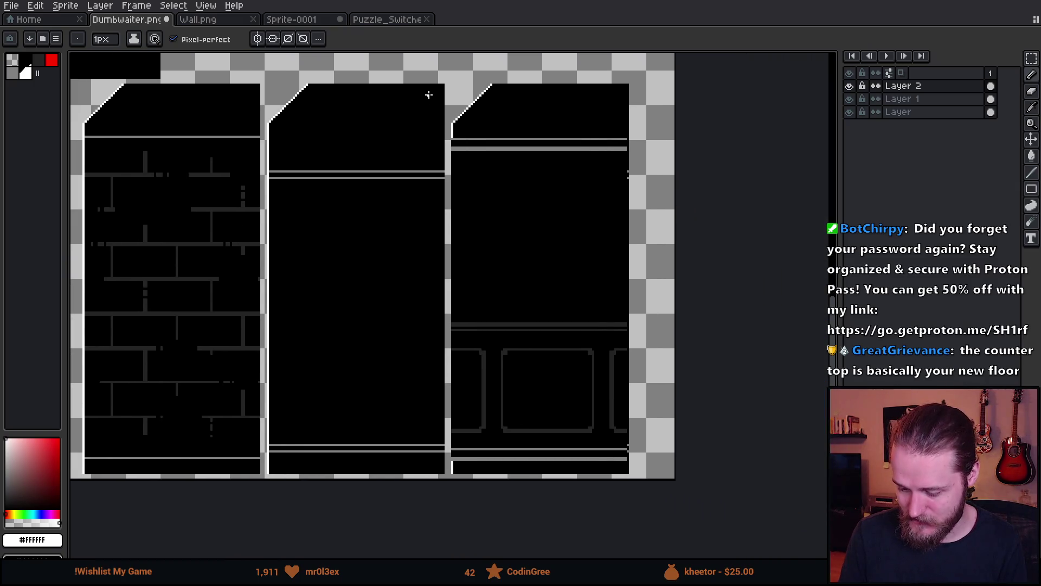
# - Select the right wall panel on Layer 1 and shift it one pixel right, committing the move
pyautogui.press('m')
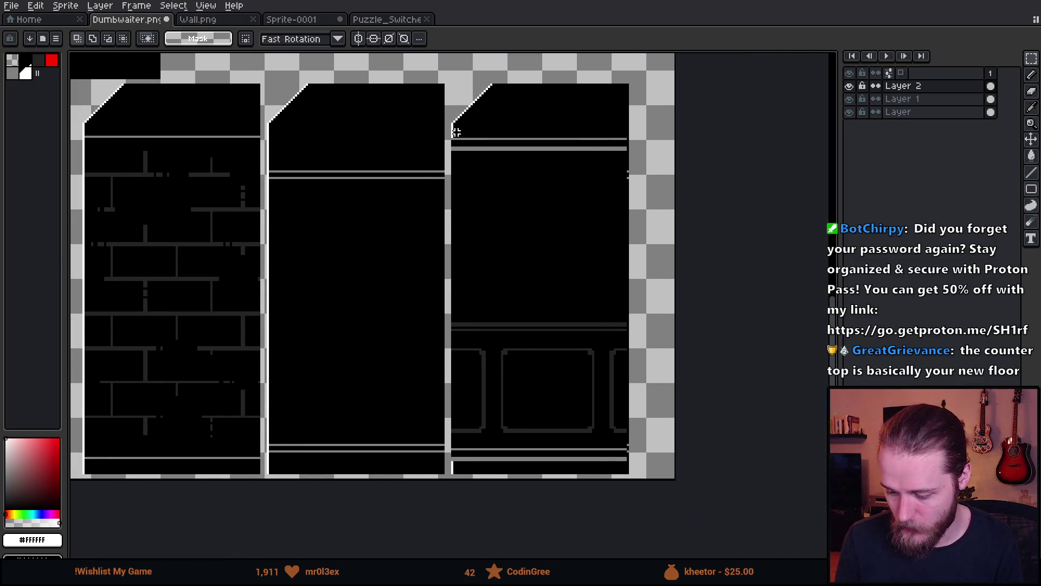
pyautogui.scroll(-2, 456, 133)
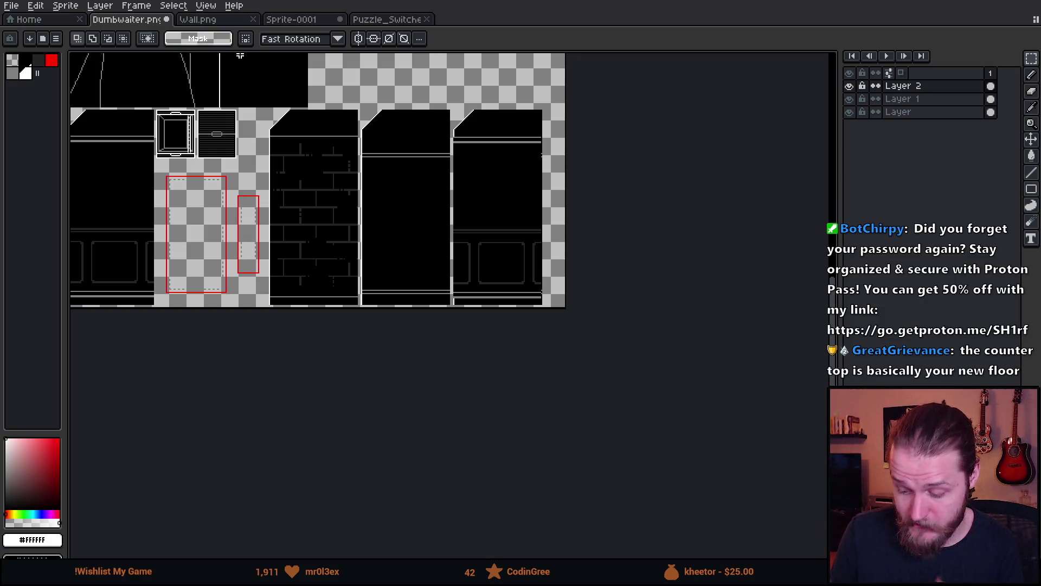
pyautogui.scroll(3, 443, 125)
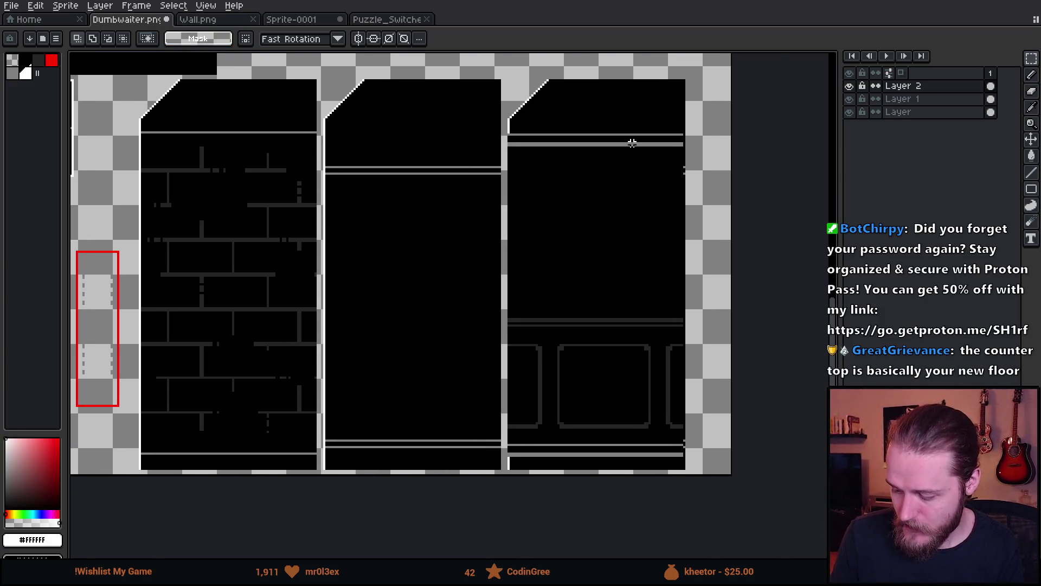
pyautogui.scroll(-5, 443, 111)
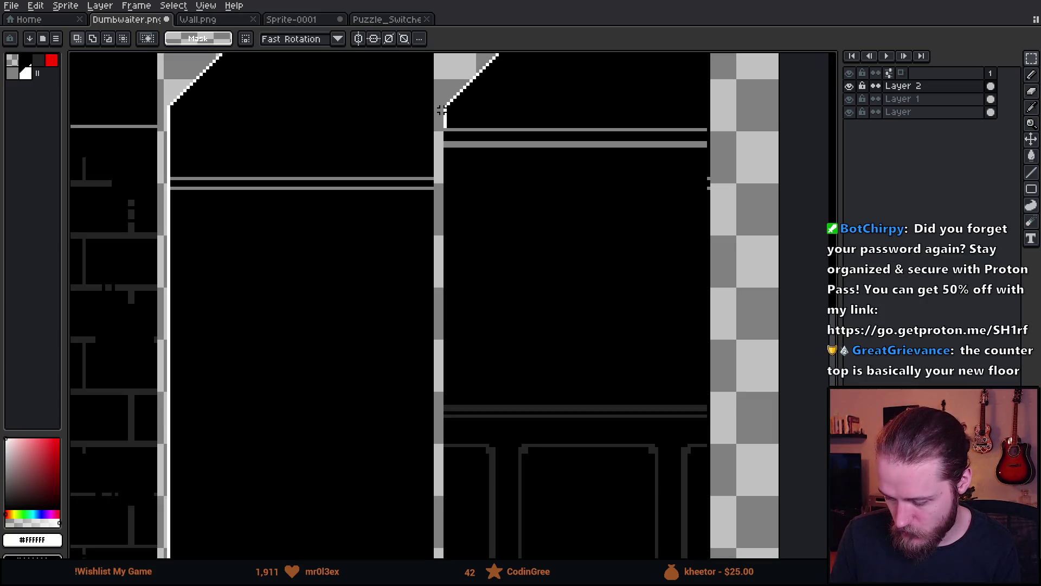
pyautogui.click(870, 100)
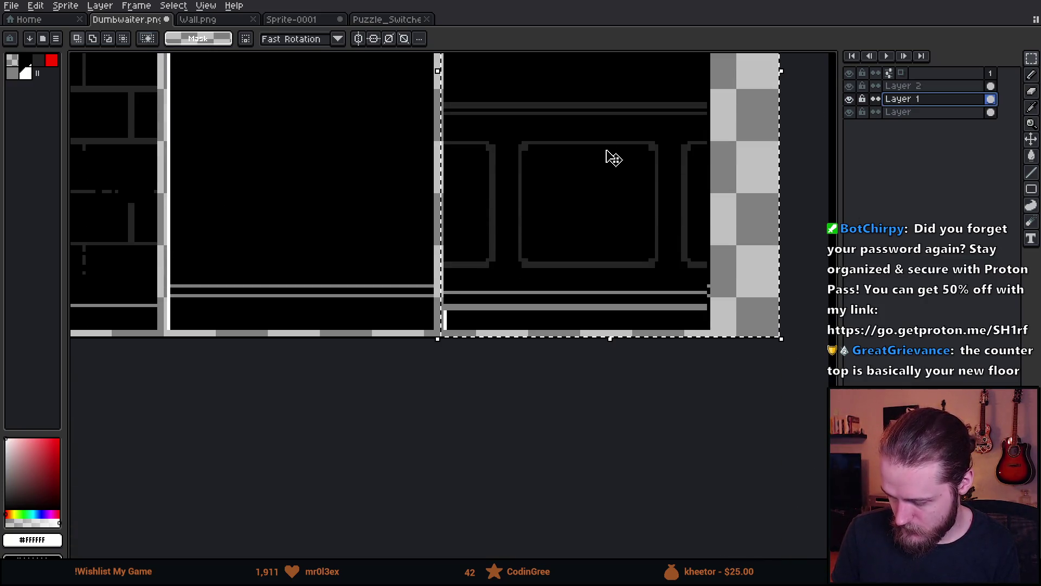
pyautogui.moveTo(612, 187); pyautogui.dragTo(620, 189)
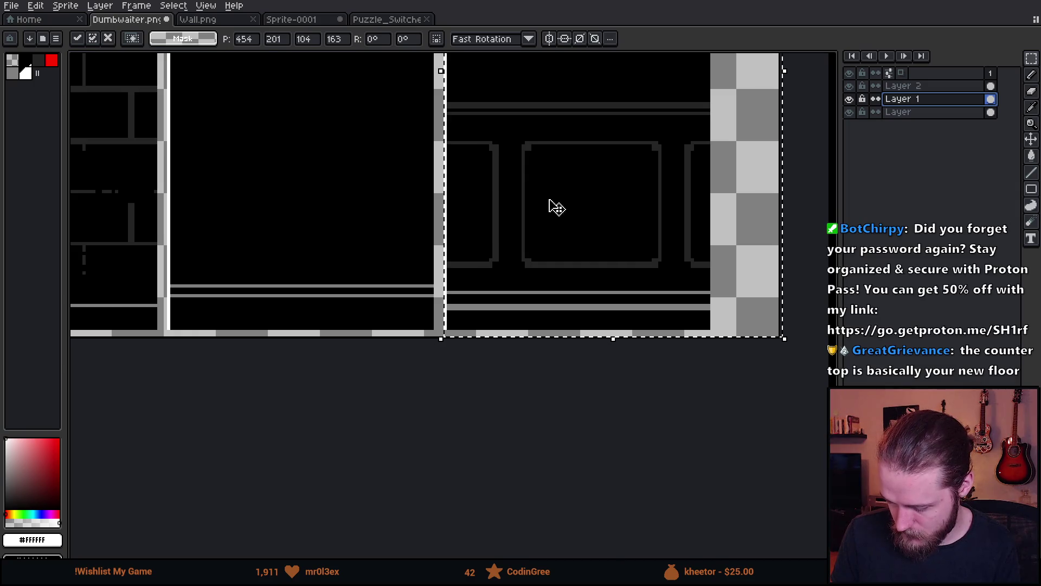
pyautogui.press('Return')
pyautogui.scroll(-2, 400, 214)
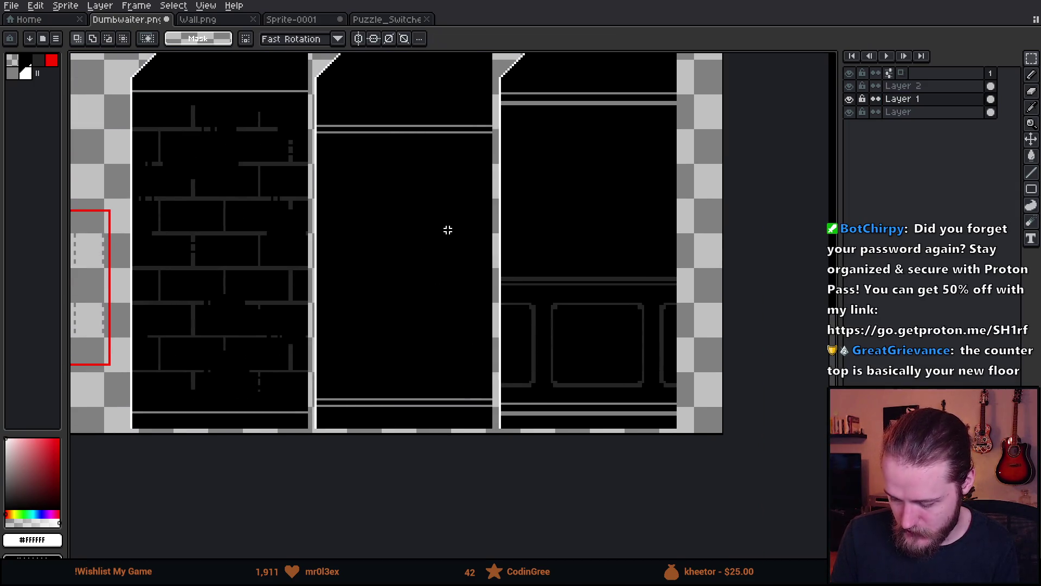
pyautogui.scroll(3, 501, 233)
pyautogui.hscroll(2, 501, 234)
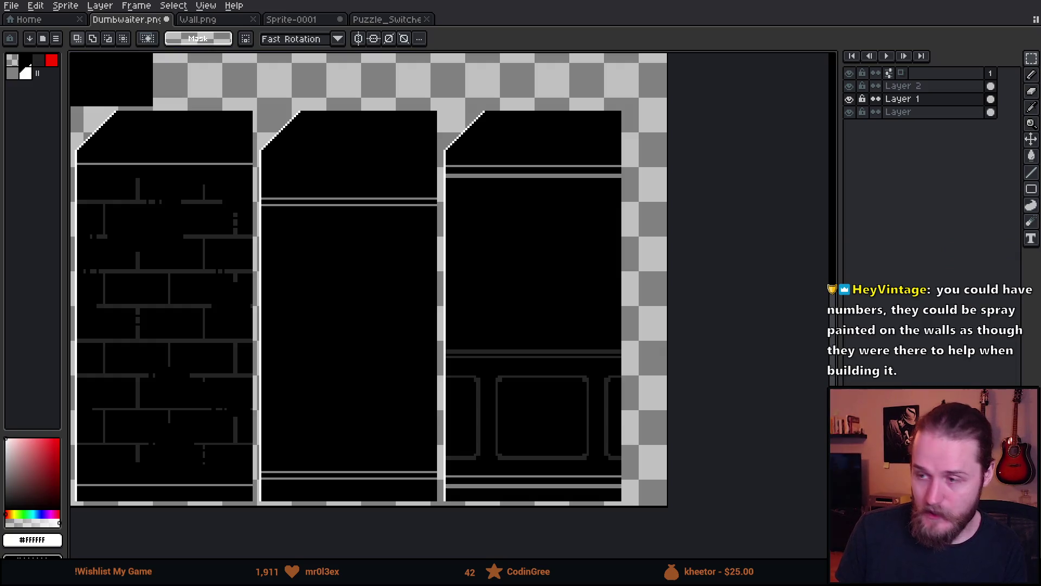
pyautogui.hotkey('alt', 'Tab')
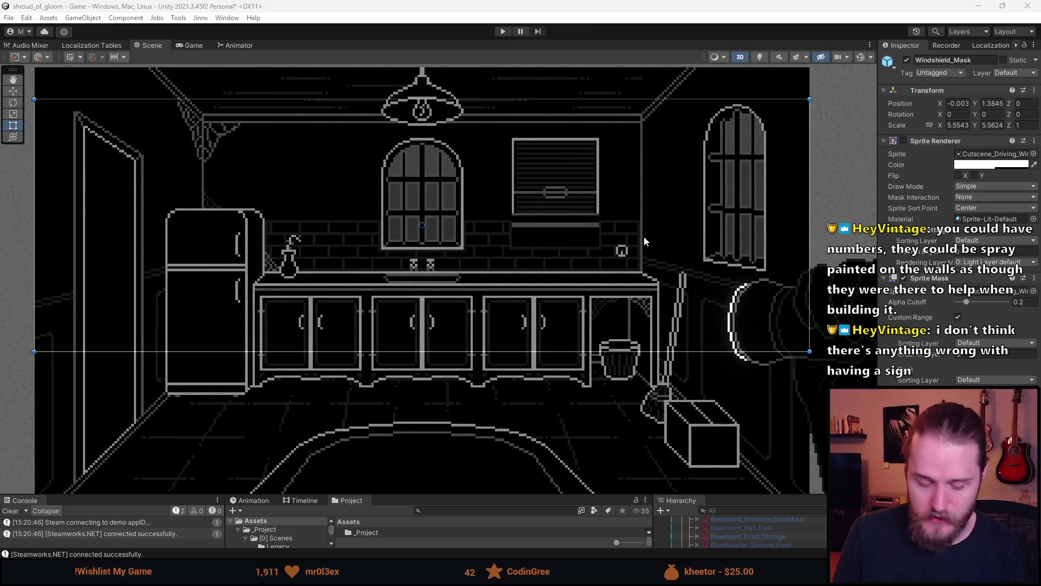
pyautogui.hotkey('alt', 'Tab')
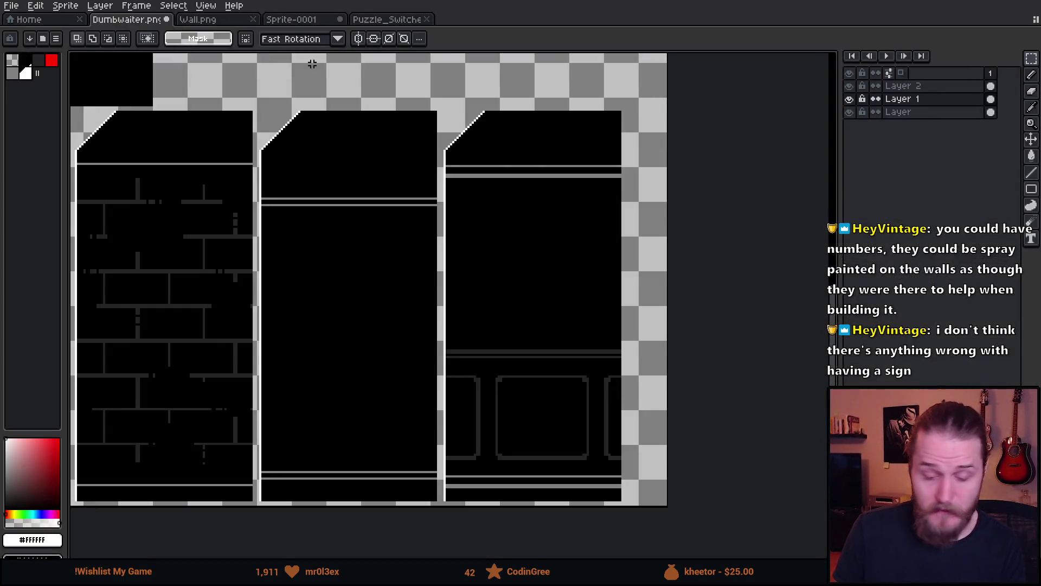
pyautogui.scroll(-2, 460, 216)
pyautogui.scroll(2, 460, 216)
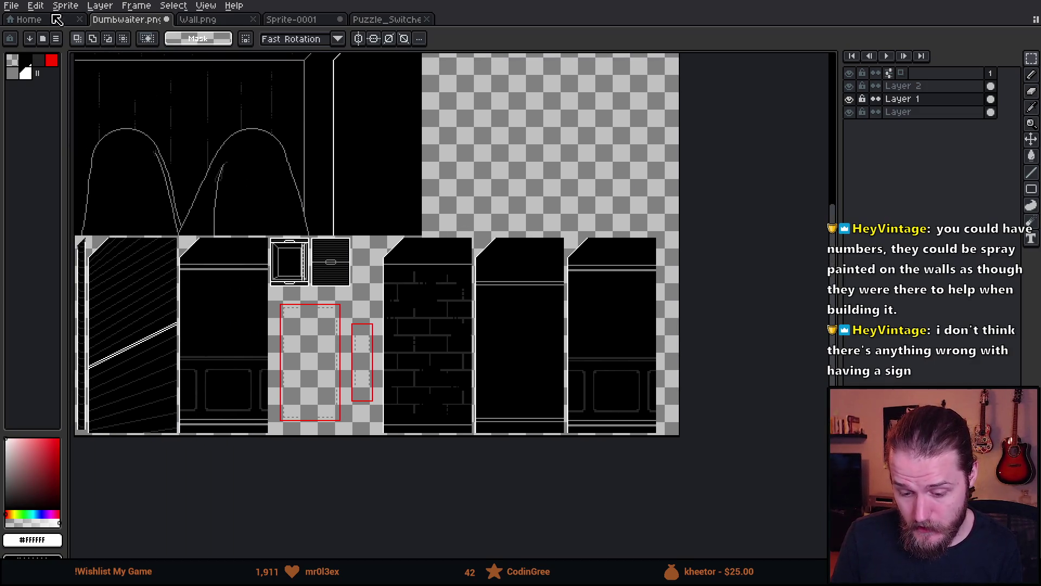
# - Open the Backgrounds sprite from Recent files and select its large brick wall area
pyautogui.click(49, 20)
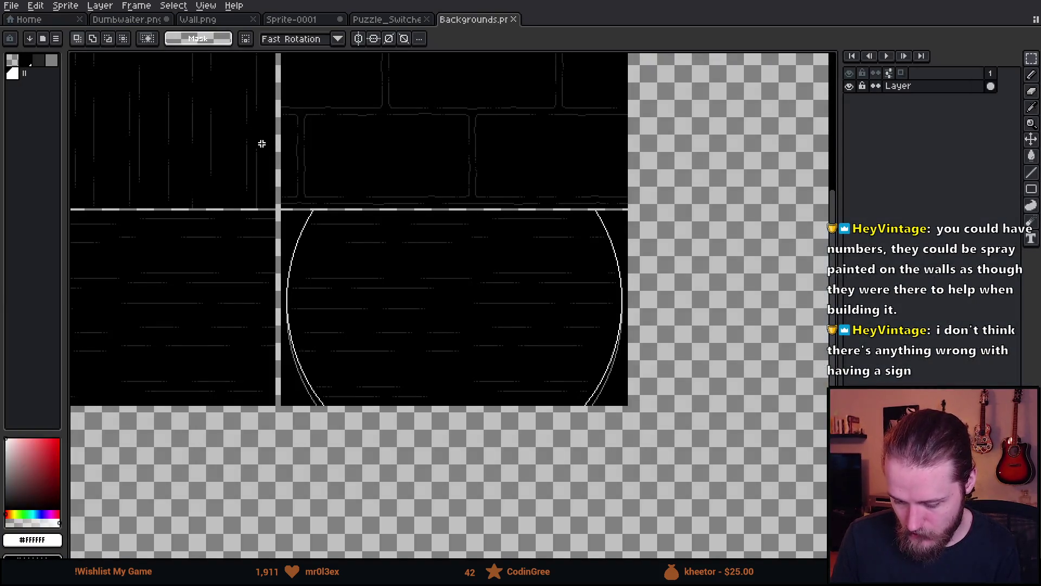
pyautogui.moveTo(260, 142); pyautogui.dragTo(358, 255)
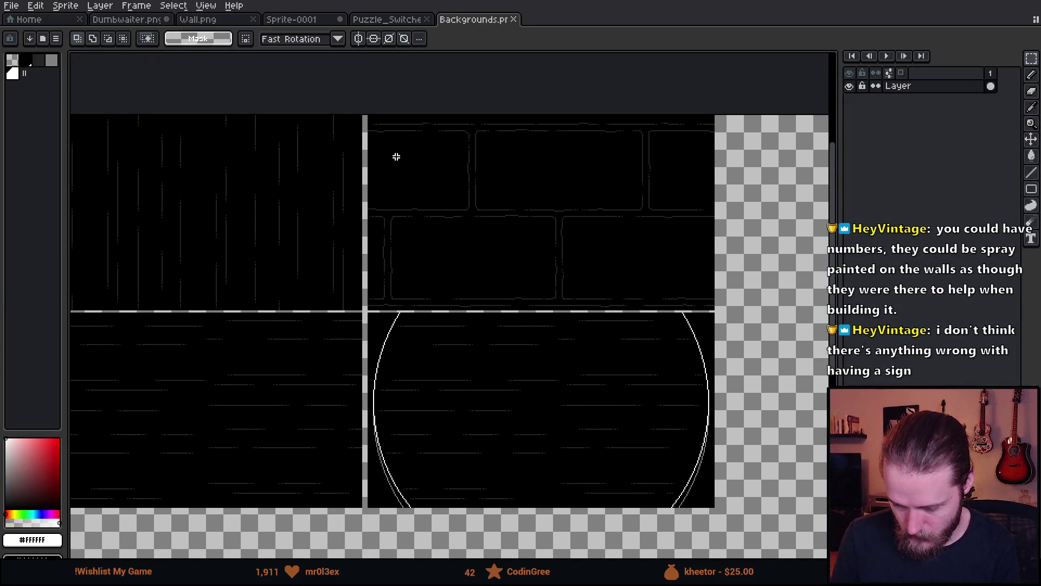
pyautogui.scroll(1, 397, 157)
pyautogui.moveTo(320, 101)
pyautogui.mouseDown()
pyautogui.moveTo(418, 233)
pyautogui.moveTo(775, 436)
pyautogui.mouseUp()
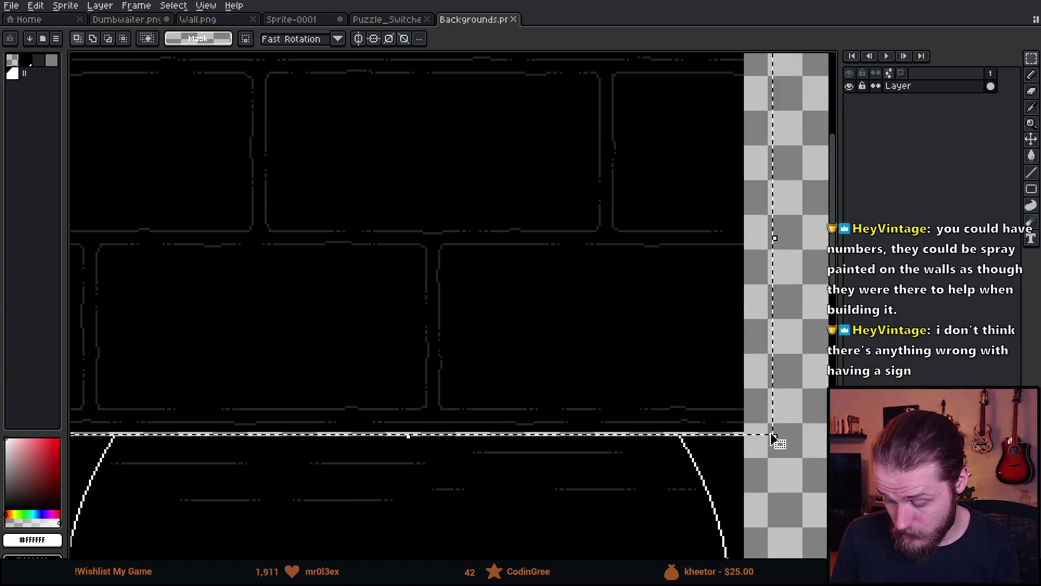
# - Cycle through the Puzzle_Switches and Sprite-0001 tabs back to Dumbwaiter.png
pyautogui.click(382, 17)
pyautogui.click(299, 23)
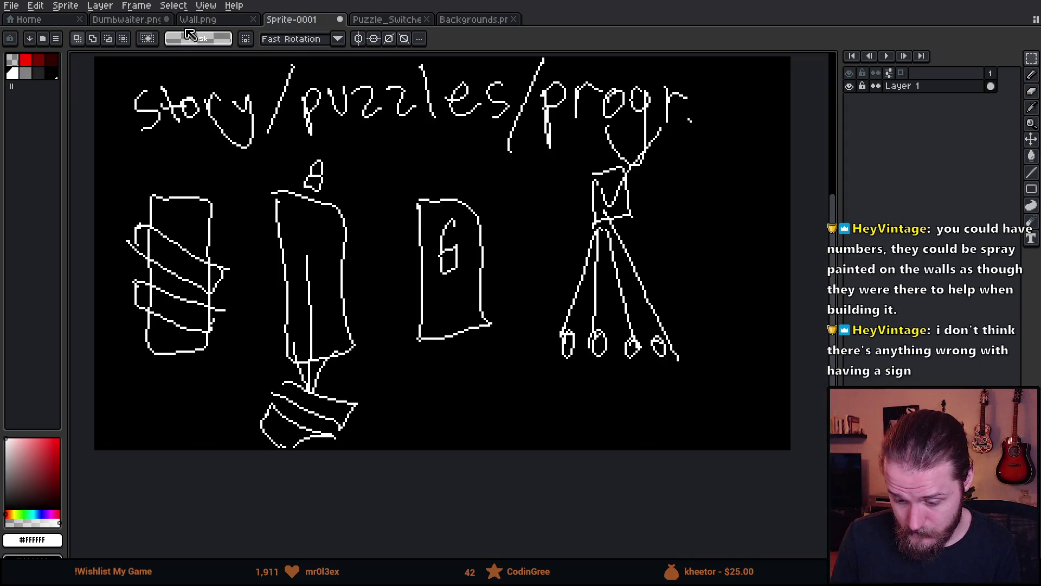
pyautogui.click(130, 20)
pyautogui.scroll(2, 434, 179)
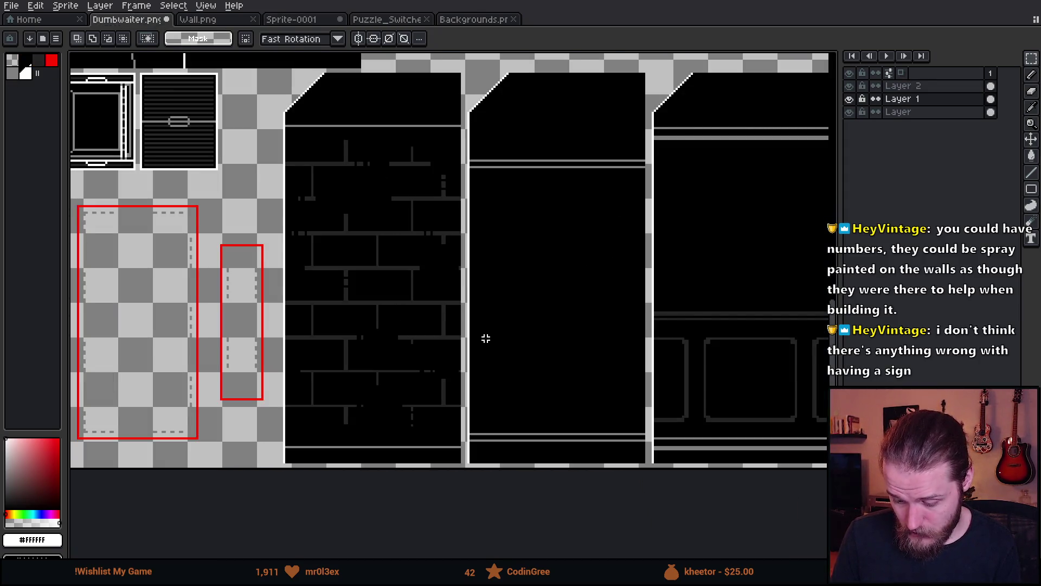
# - Paste the brick texture beside the diagonal striped panel, commit it, and switch to the running Unity game
pyautogui.hotkey('ctrl', 'v')
pyautogui.moveTo(599, 383)
pyautogui.mouseDown()
pyautogui.moveTo(579, 346)
pyautogui.moveTo(603, 344)
pyautogui.moveTo(685, 388)
pyautogui.moveTo(586, 291)
pyautogui.moveTo(255, 329)
pyautogui.moveTo(483, 349)
pyautogui.mouseUp()
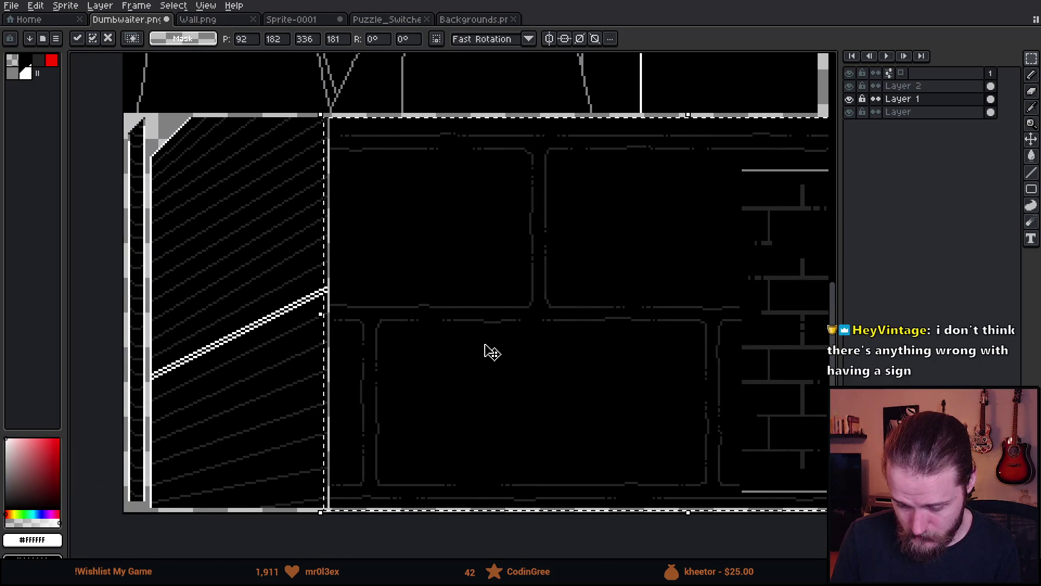
pyautogui.press('Return')
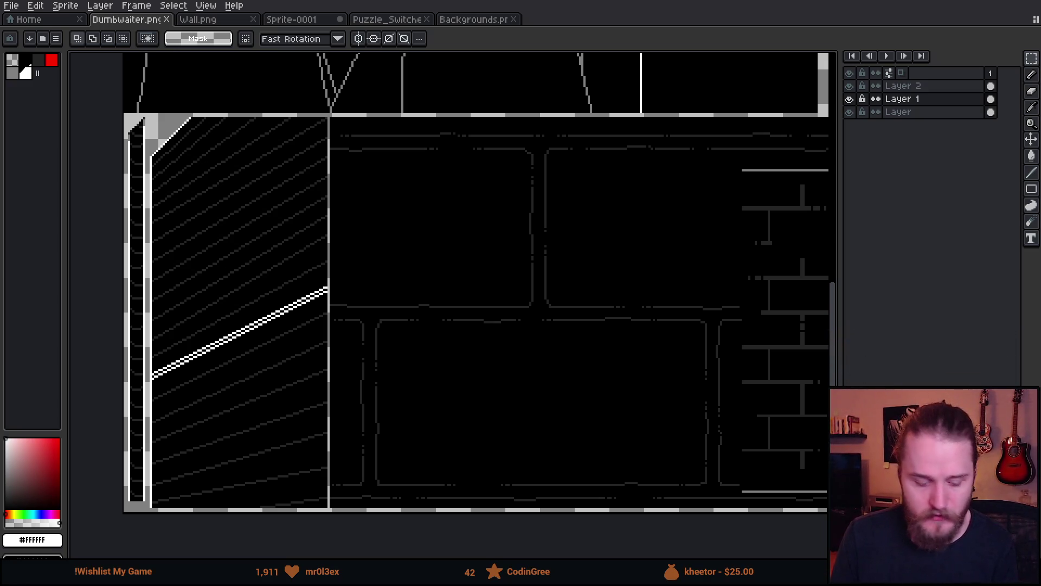
pyautogui.hotkey('alt', 'Tab')
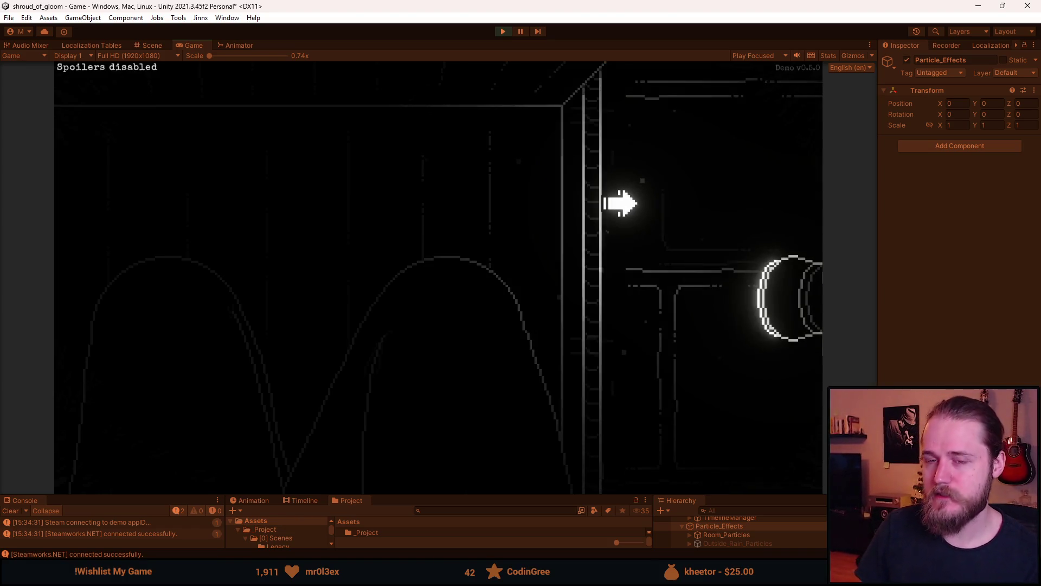
# - Advance the running game to the next room, then return to Dumbwaiter.png in Aseprite
pyautogui.click(637, 197)
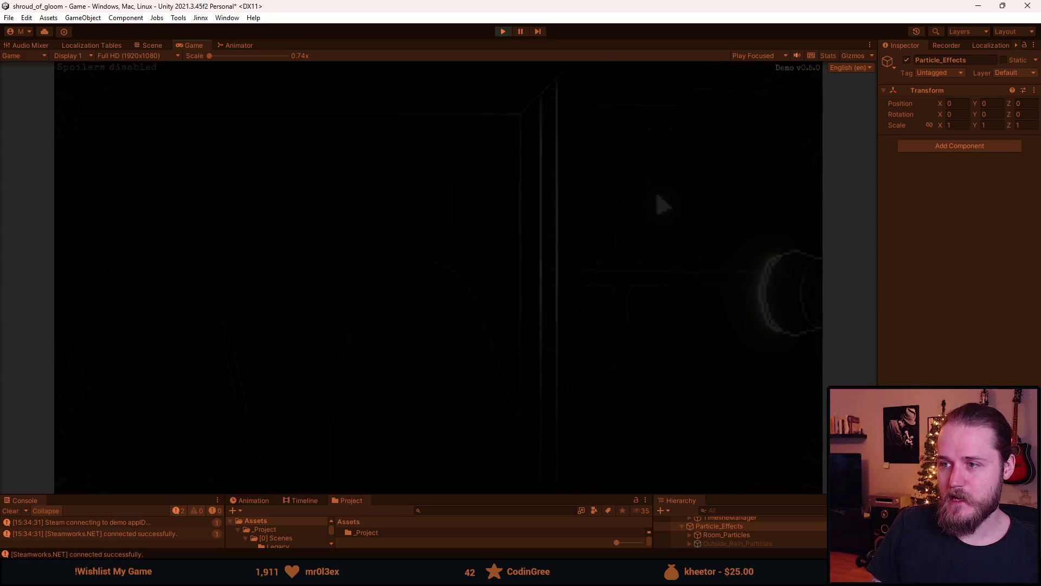
pyautogui.hotkey('alt', 'Tab')
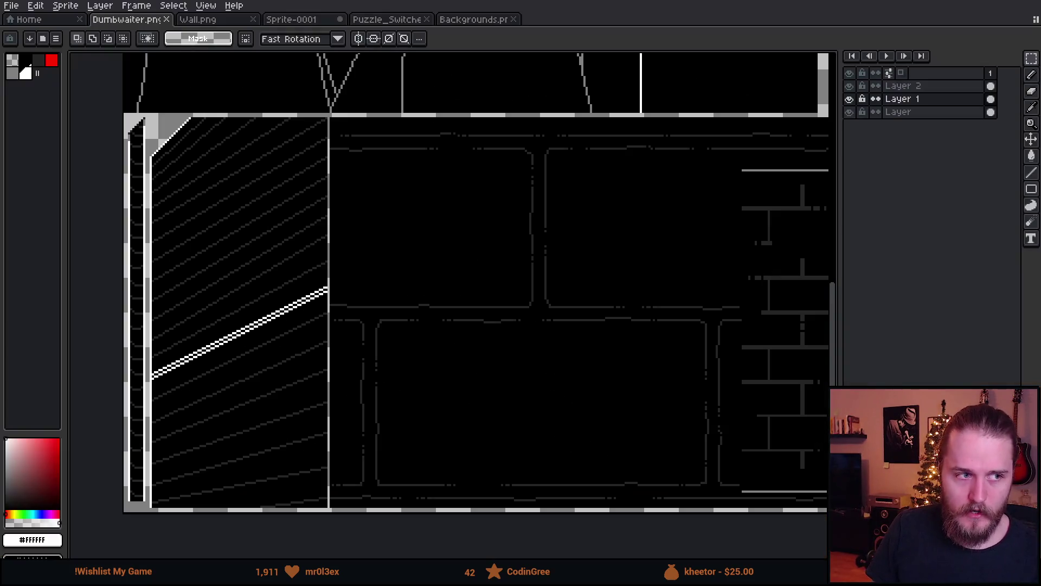
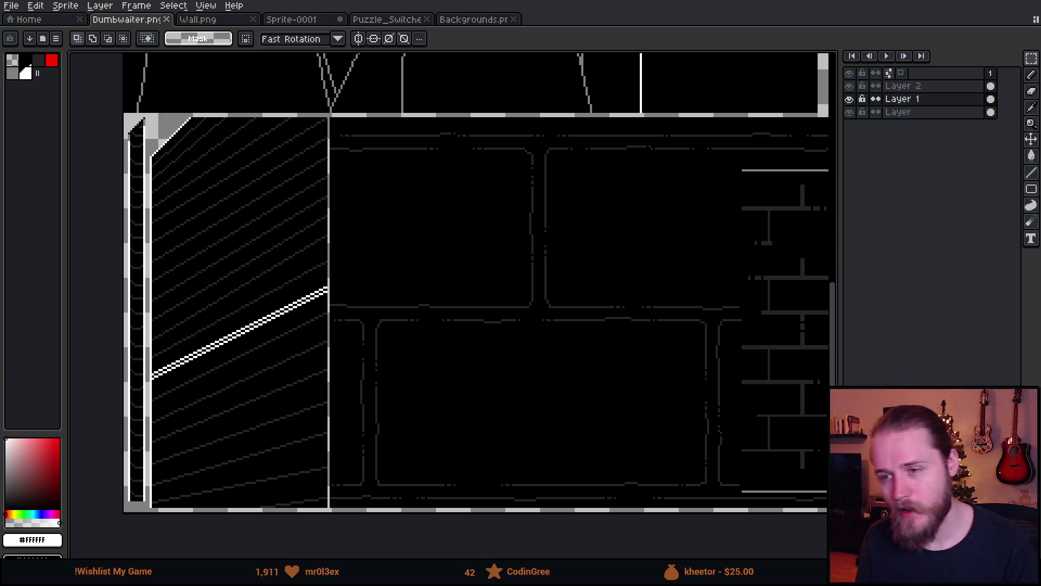
# - Make Layer 2 active and create a new Layer 3 above it
pyautogui.scroll(-3, 549, 124)
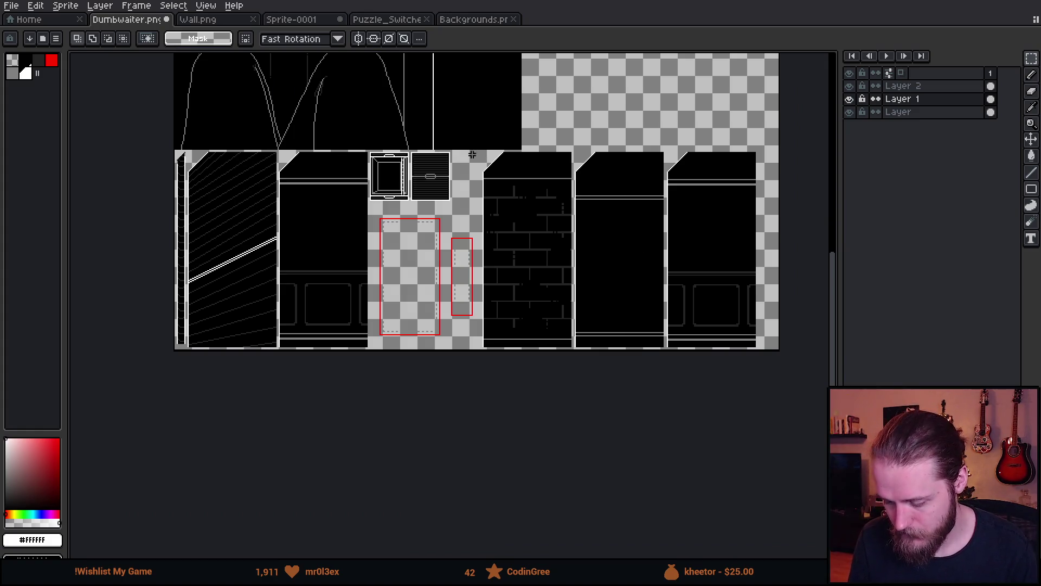
pyautogui.click(904, 87)
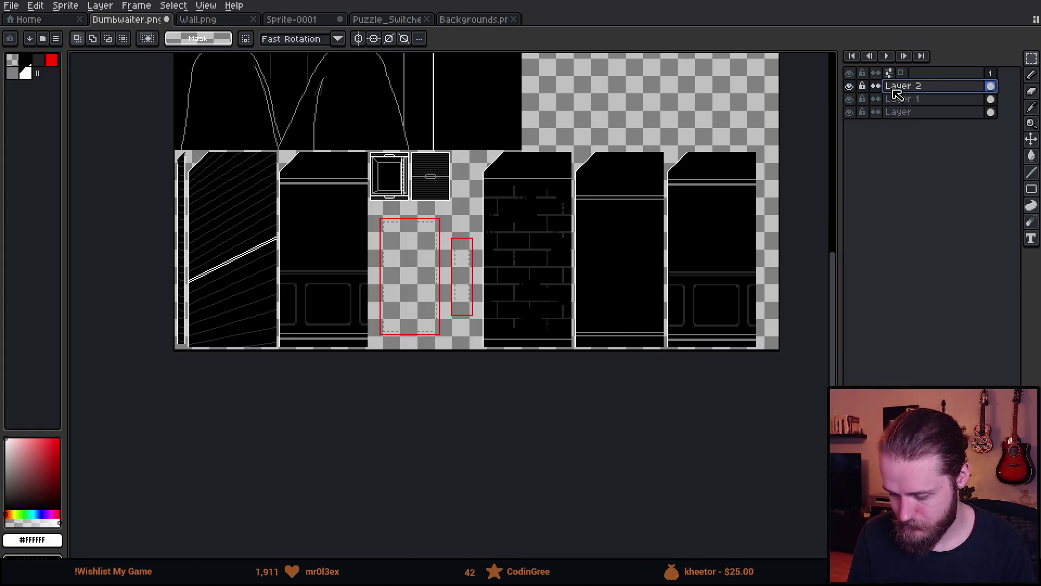
pyautogui.scroll(2, 534, 206)
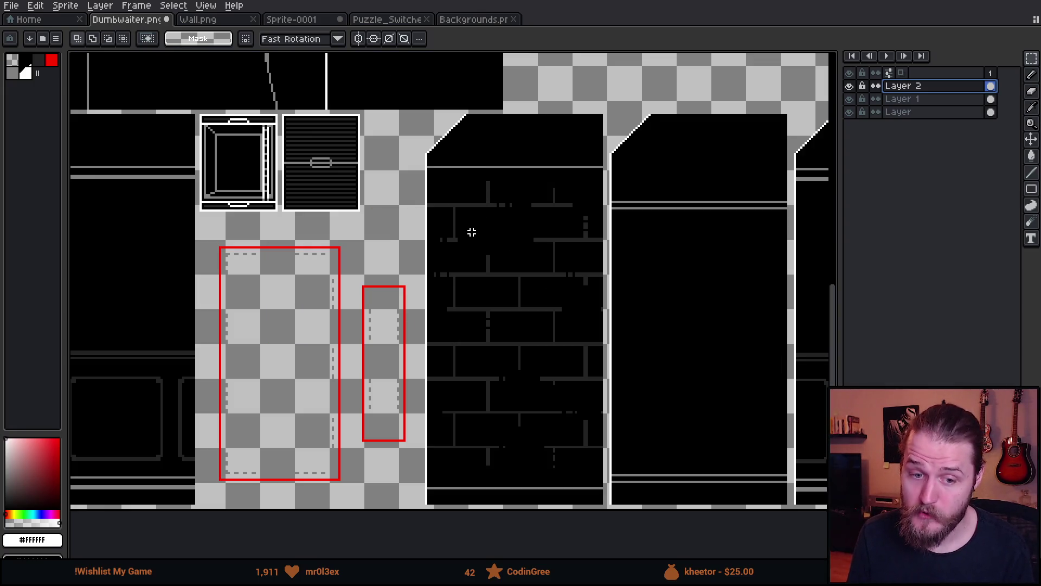
pyautogui.hscroll(3, 501, 199)
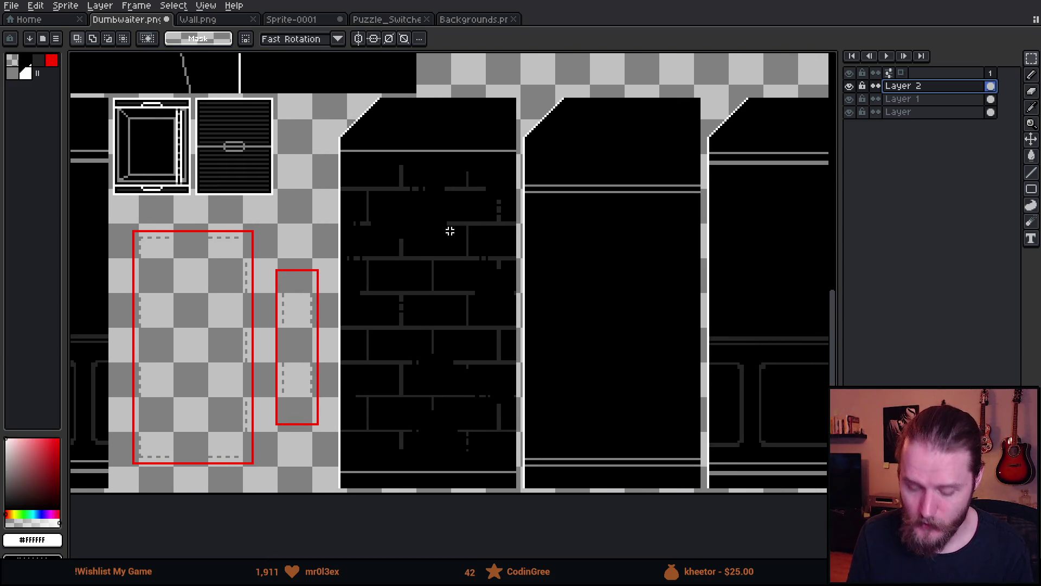
pyautogui.hotkey('shift', 'n')
# - Paste the copied brick wall image onto Layer 3 and drag it up and left
pyautogui.scroll(-1, 485, 273)
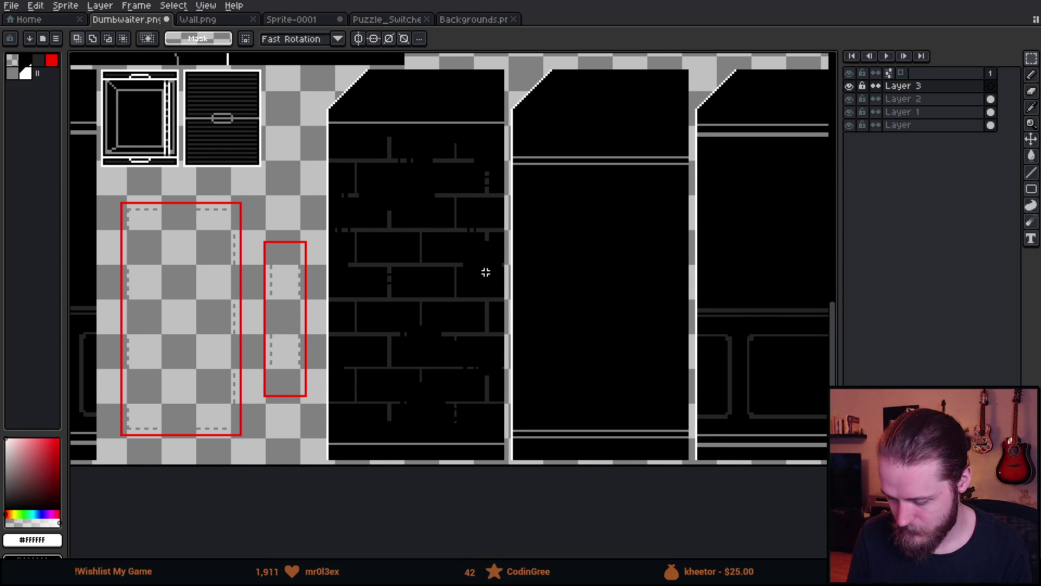
pyautogui.hotkey('ctrl', 'v')
pyautogui.moveTo(644, 391)
pyautogui.mouseDown()
pyautogui.moveTo(550, 343)
pyautogui.moveTo(585, 363)
pyautogui.moveTo(546, 348)
pyautogui.moveTo(564, 404)
pyautogui.moveTo(499, 353)
pyautogui.moveTo(528, 506)
pyautogui.moveTo(606, 399)
pyautogui.moveTo(655, 362)
pyautogui.moveTo(600, 356)
pyautogui.moveTo(676, 365)
pyautogui.moveTo(647, 351)
pyautogui.moveTo(578, 347)
pyautogui.moveTo(360, 367)
pyautogui.moveTo(327, 388)
pyautogui.moveTo(282, 377)
pyautogui.moveTo(300, 377)
pyautogui.moveTo(302, 330)
pyautogui.moveTo(297, 372)
pyautogui.moveTo(292, 348)
pyautogui.mouseUp()
# - Commit the pasted brick texture, then undo the last change
pyautogui.scroll(-2, 299, 352)
pyautogui.click(432, 157)
pyautogui.scroll(2, 399, 204)
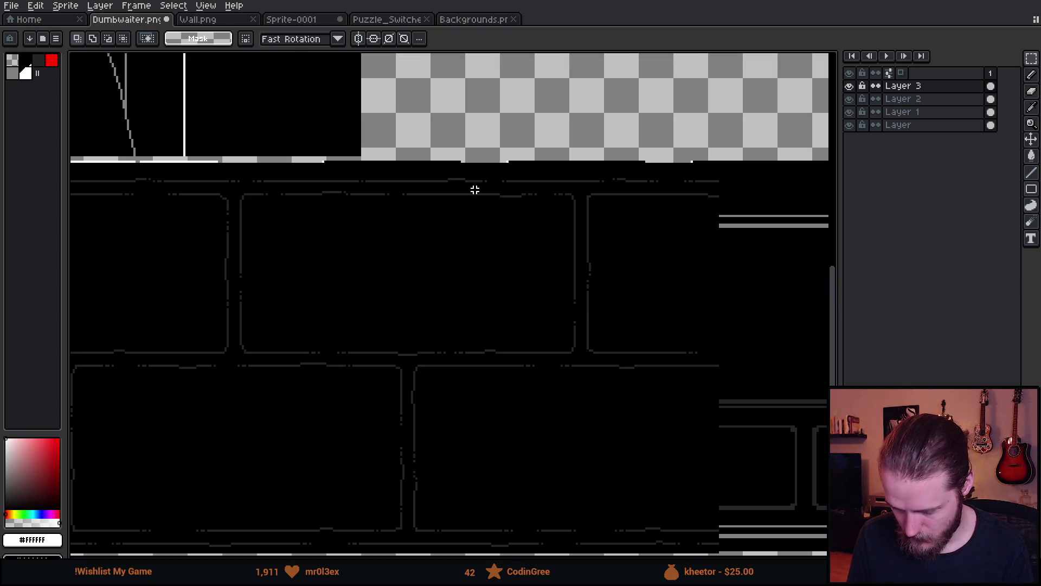
pyautogui.scroll(1, 476, 194)
pyautogui.scroll(-3, 464, 181)
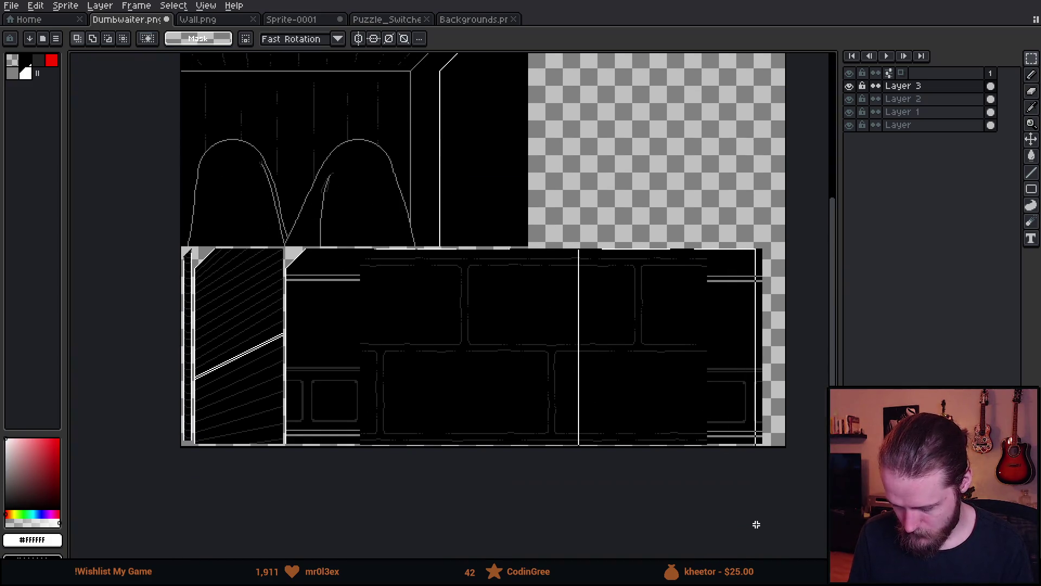
pyautogui.hotkey('ctrl', 'z')
# - Select a rectangle of brick art and delete it, then undo the deletion
pyautogui.scroll(3, 608, 451)
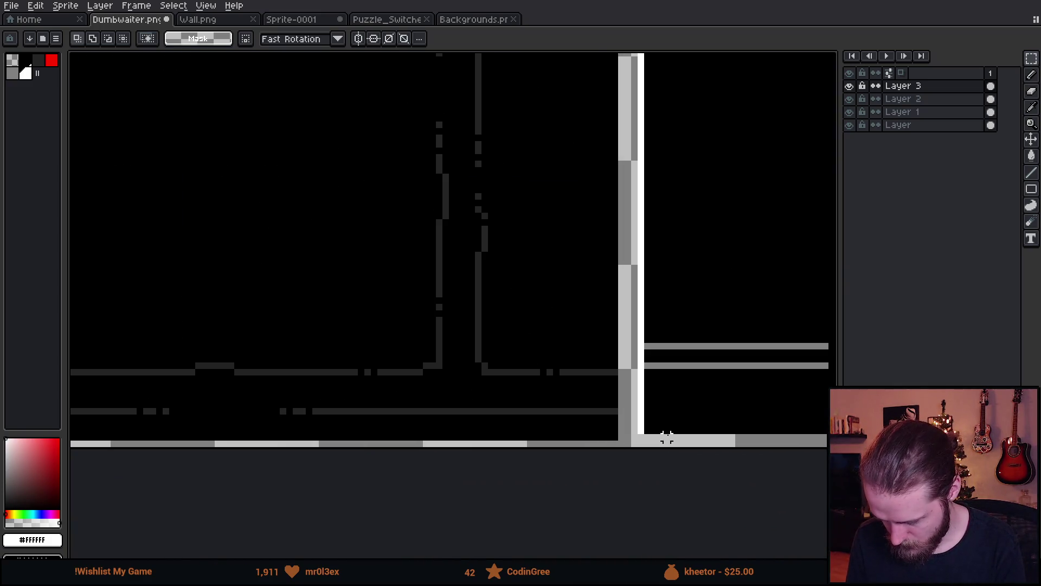
pyautogui.hscroll(5, 667, 438)
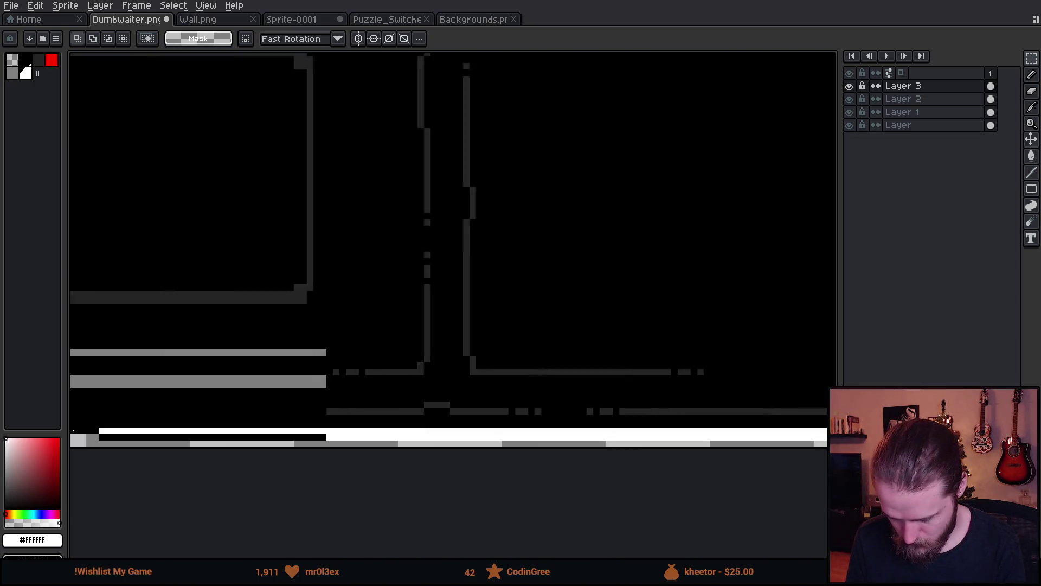
pyautogui.hscroll(-5, 76, 488)
pyautogui.scroll(-1, 722, 274)
pyautogui.scroll(-2, 360, 291)
pyautogui.scroll(1, 440, 298)
pyautogui.moveTo(173, 112); pyautogui.dragTo(515, 317)
pyautogui.press('Delete')
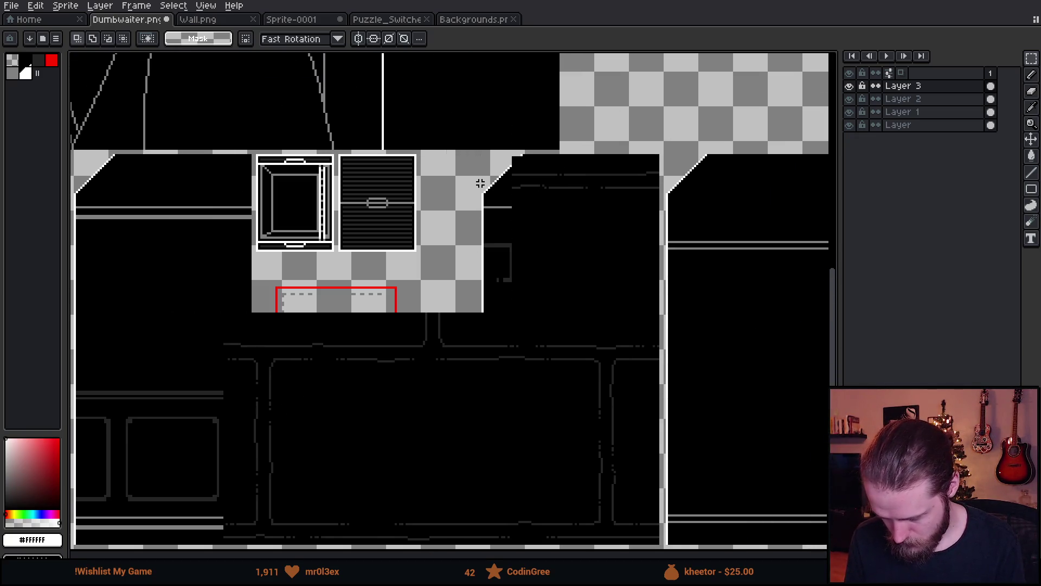
pyautogui.hotkey('ctrl', 'z')
pyautogui.hotkey('ctrl', 'y')
pyautogui.hotkey('ctrl', 'z')
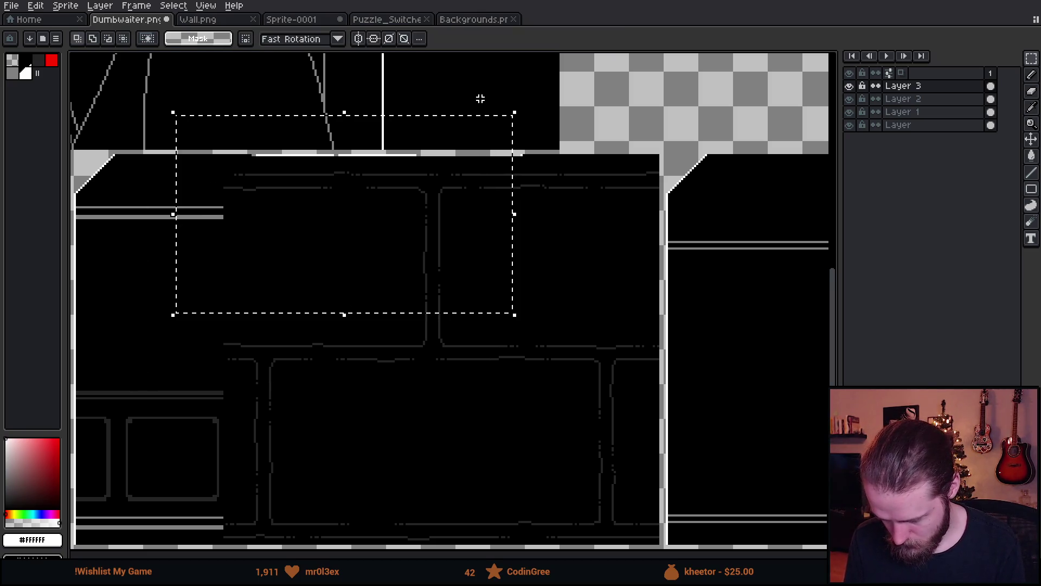
# - Cut the brick over the sign frames, clear a patch of re-pasted art, and ready a 16px pencil
pyautogui.moveTo(491, 71)
pyautogui.mouseDown()
pyautogui.moveTo(420, 174)
pyautogui.moveTo(250, 348)
pyautogui.mouseUp()
pyautogui.hotkey('ctrl', 'x')
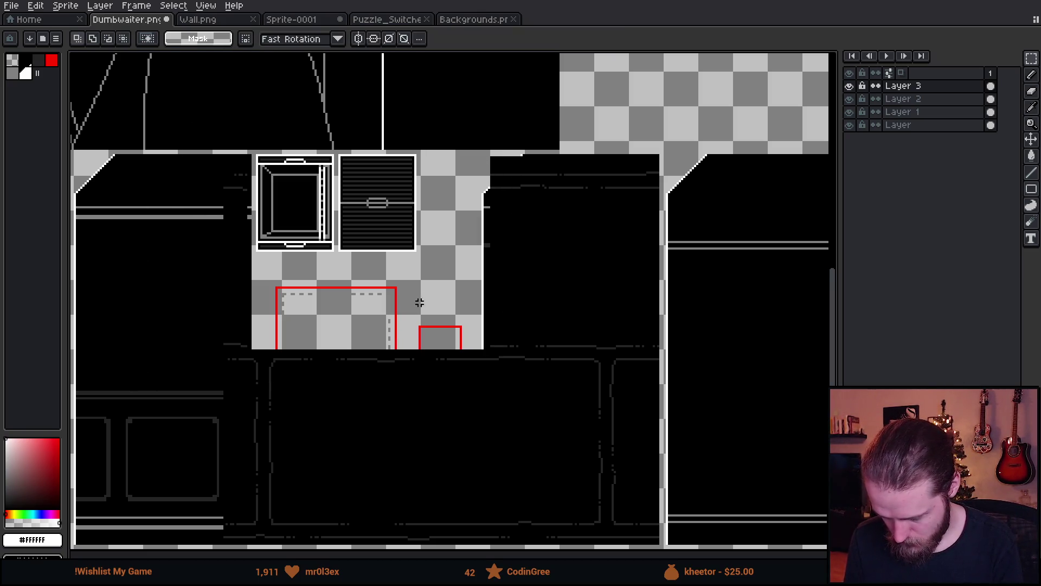
pyautogui.scroll(3, 488, 216)
pyautogui.hotkey('ctrl', 'v')
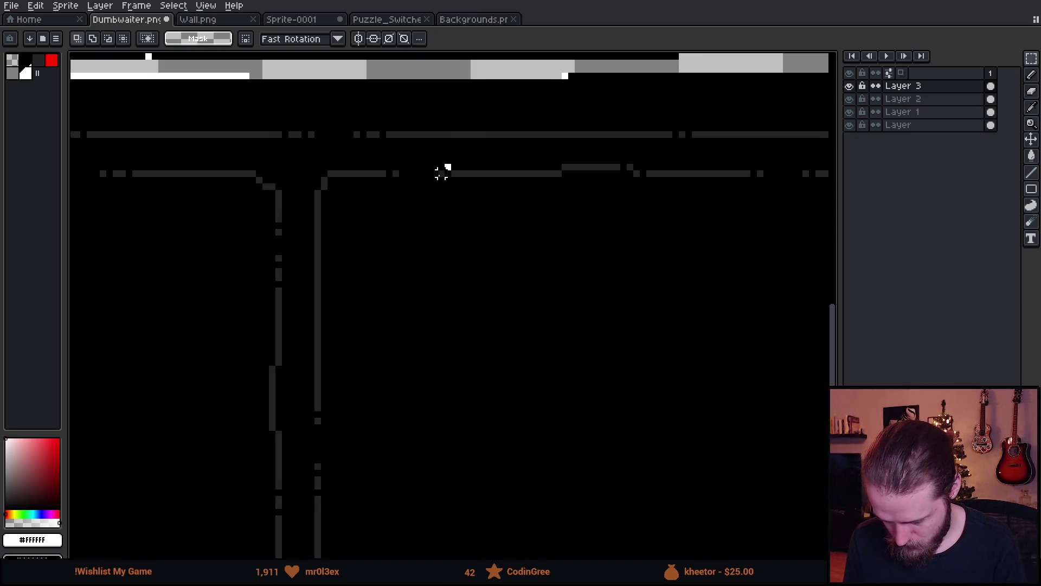
pyautogui.moveTo(448, 165); pyautogui.dragTo(358, 263)
pyautogui.scroll(-2, 388, 233)
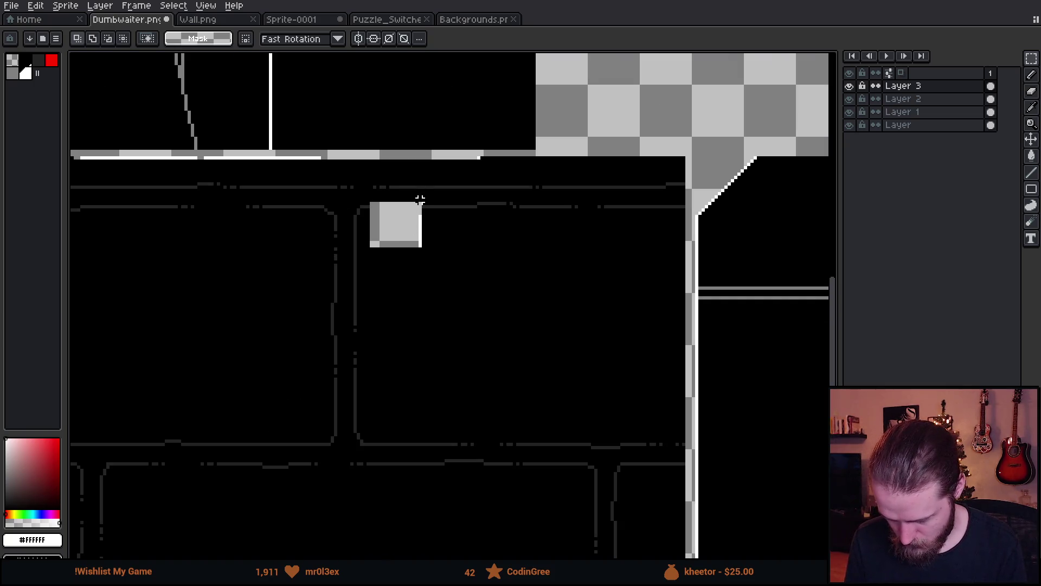
pyautogui.scroll(-3, 420, 155)
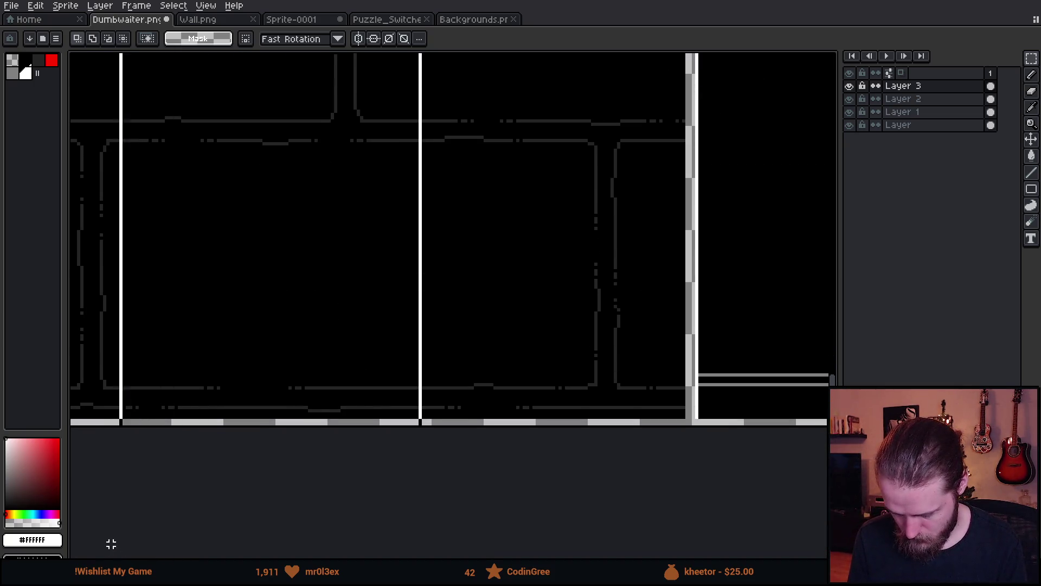
pyautogui.press('Delete')
pyautogui.scroll(3, 558, 140)
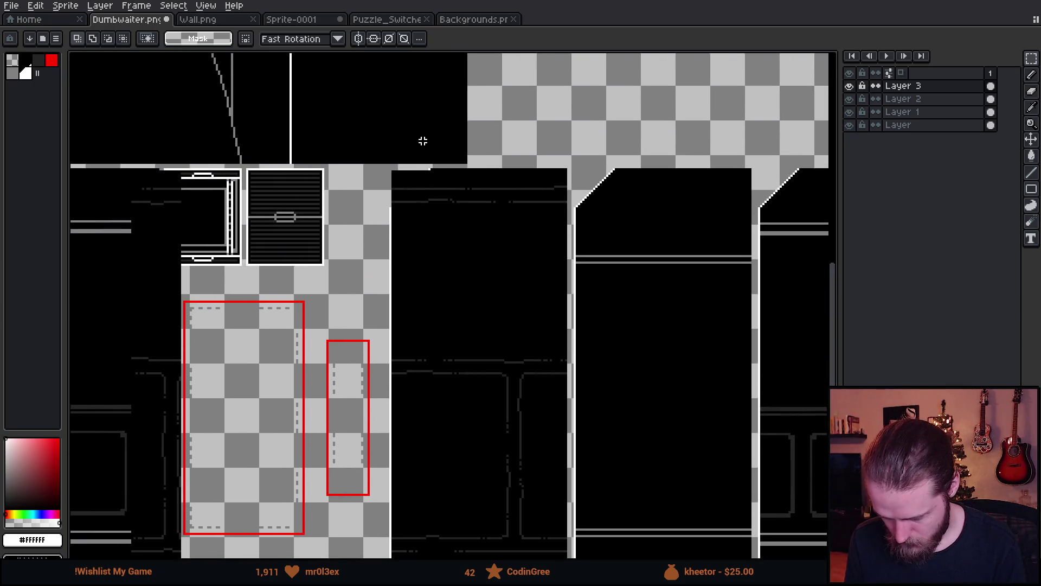
pyautogui.press('b')
pyautogui.press('+')
pyautogui.press('+')
pyautogui.press('+')
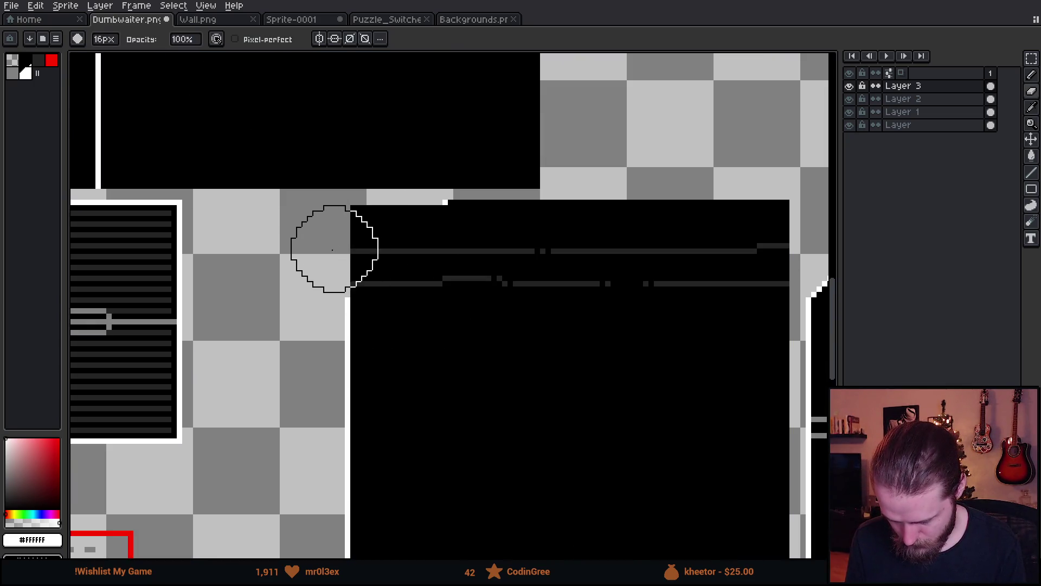
# - Erase the panel's top-left corner into a clean stepped diagonal edge
pyautogui.click(323, 263)
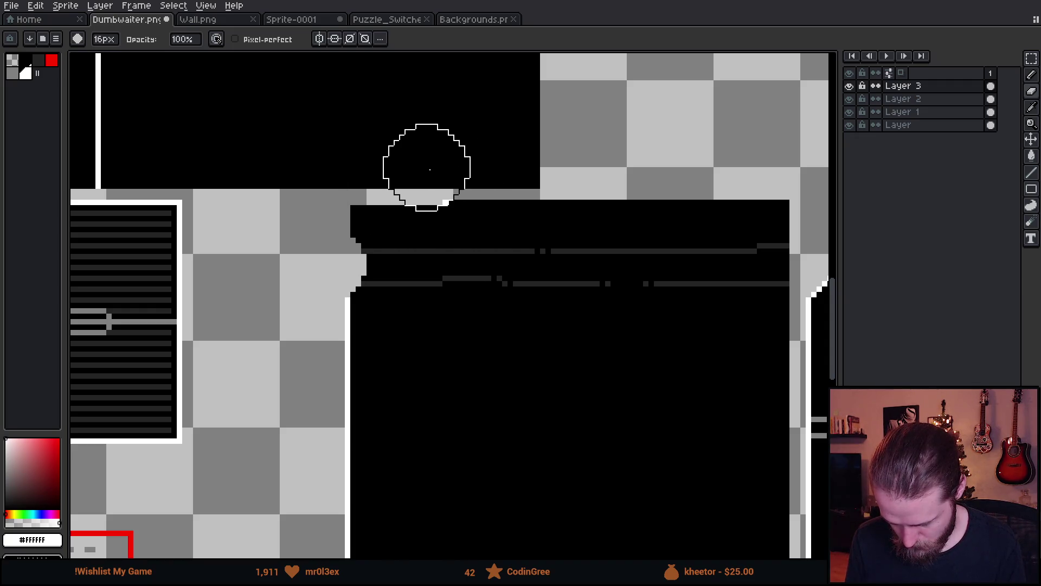
pyautogui.keyDown('shift'); pyautogui.click(427, 171); pyautogui.keyUp('shift')
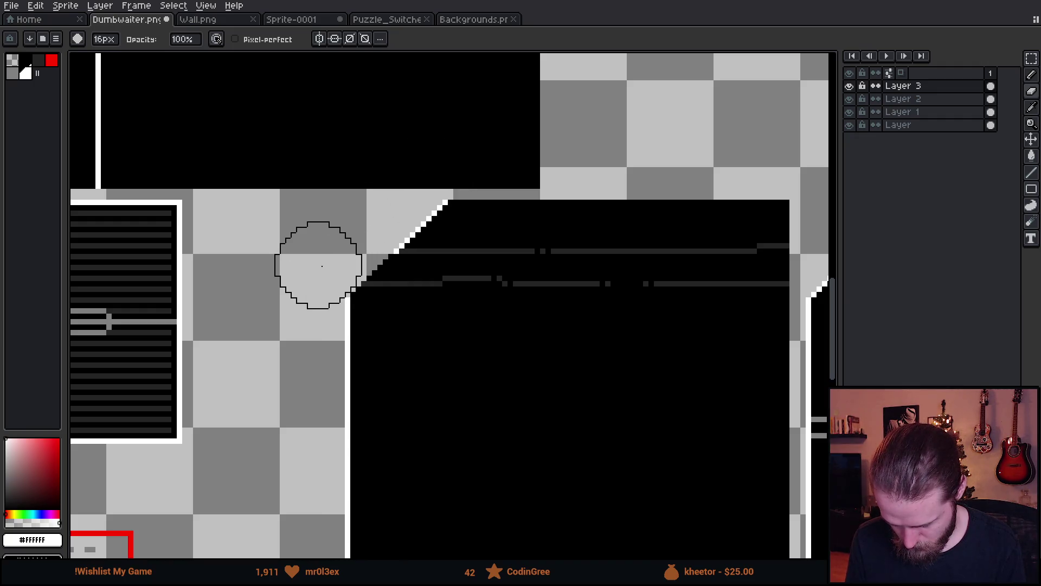
pyautogui.keyDown('shift'); pyautogui.click(332, 268); pyautogui.keyUp('shift')
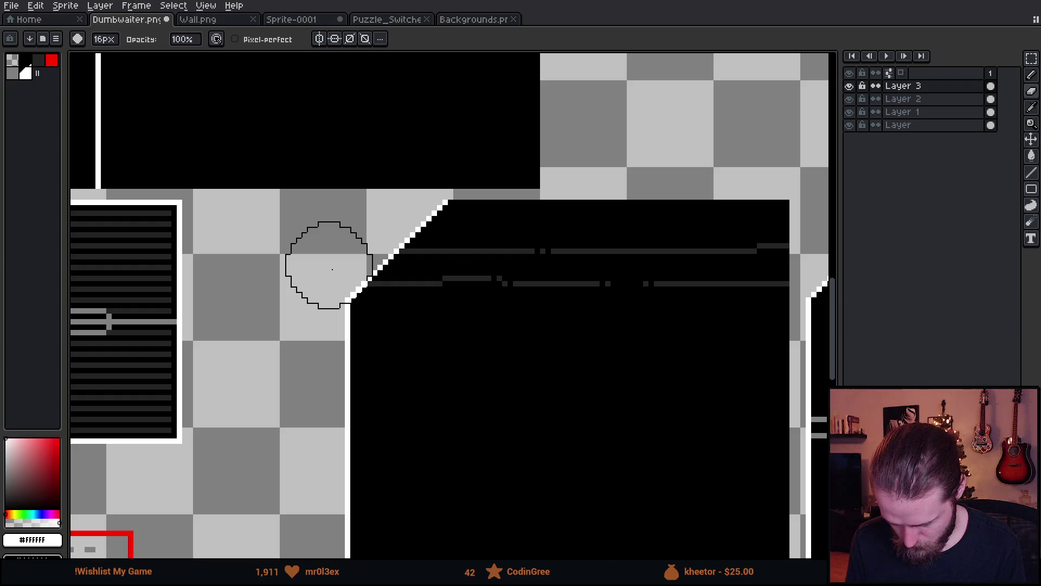
pyautogui.scroll(-1, 333, 269)
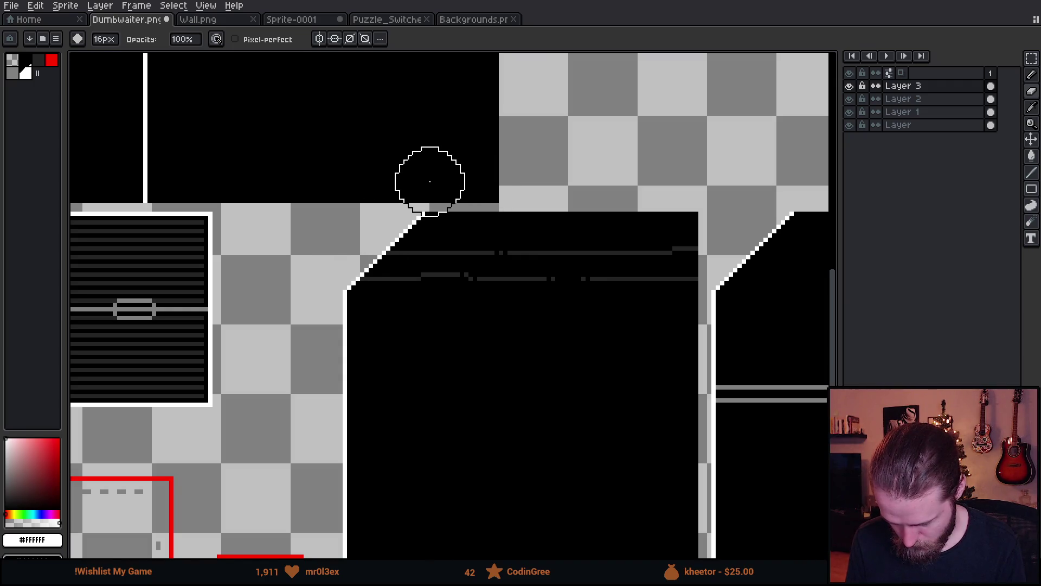
pyautogui.scroll(-3, 646, 181)
# - Bring the red guide rectangles into view and erase the black strip beside the sign frames
pyautogui.moveTo(655, 165); pyautogui.dragTo(644, 125)
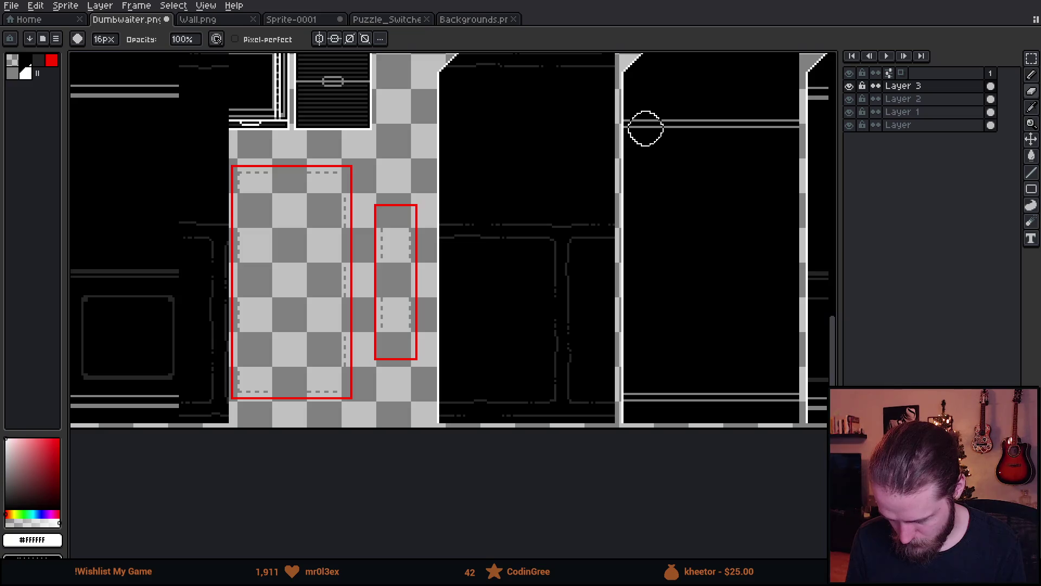
pyautogui.scroll(-1, 394, 233)
pyautogui.scroll(6, 406, 255)
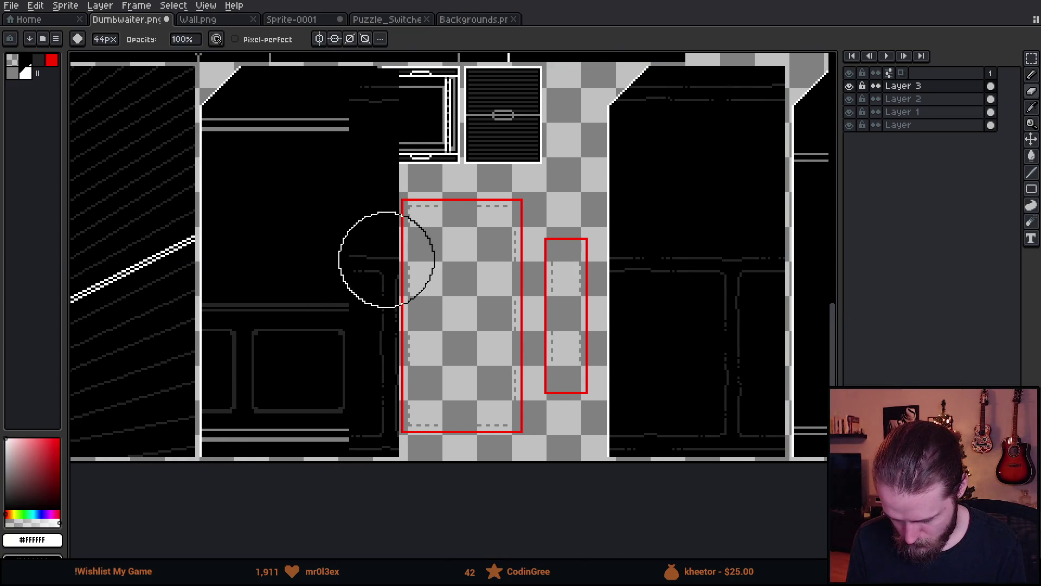
pyautogui.scroll(-1, 386, 257)
pyautogui.moveTo(386, 257)
pyautogui.mouseDown()
pyautogui.moveTo(379, 158)
pyautogui.moveTo(381, 344)
pyautogui.mouseUp()
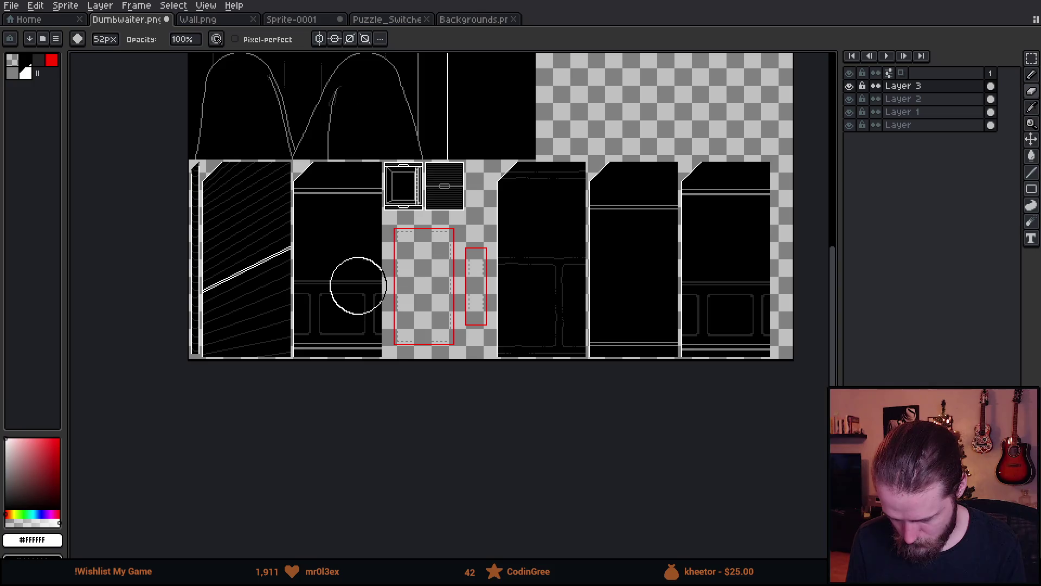
pyautogui.moveTo(470, 162); pyautogui.dragTo(467, 223)
pyautogui.press('Escape')
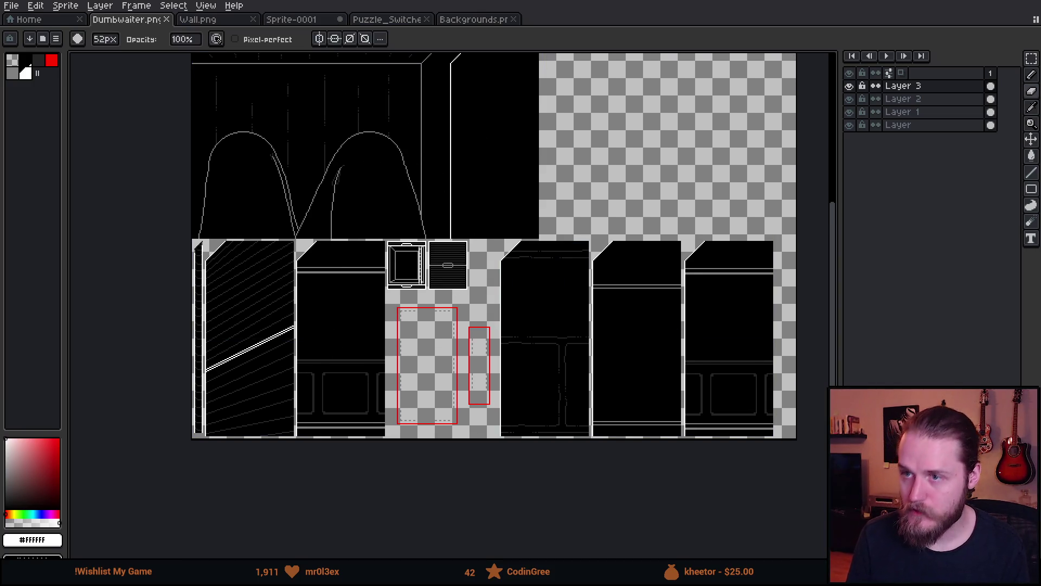
# - Check Layer 3 by toggling its visibility, then shift its content left and up with the Move tool
pyautogui.click(849, 86)
pyautogui.click(849, 86)
pyautogui.press('v')
pyautogui.moveTo(581, 327); pyautogui.dragTo(433, 320)
pyautogui.scroll(3, 278, 290)
pyautogui.moveTo(745, 378)
pyautogui.mouseDown()
pyautogui.moveTo(594, 324)
pyautogui.moveTo(546, 340)
pyautogui.moveTo(539, 327)
pyautogui.mouseUp()
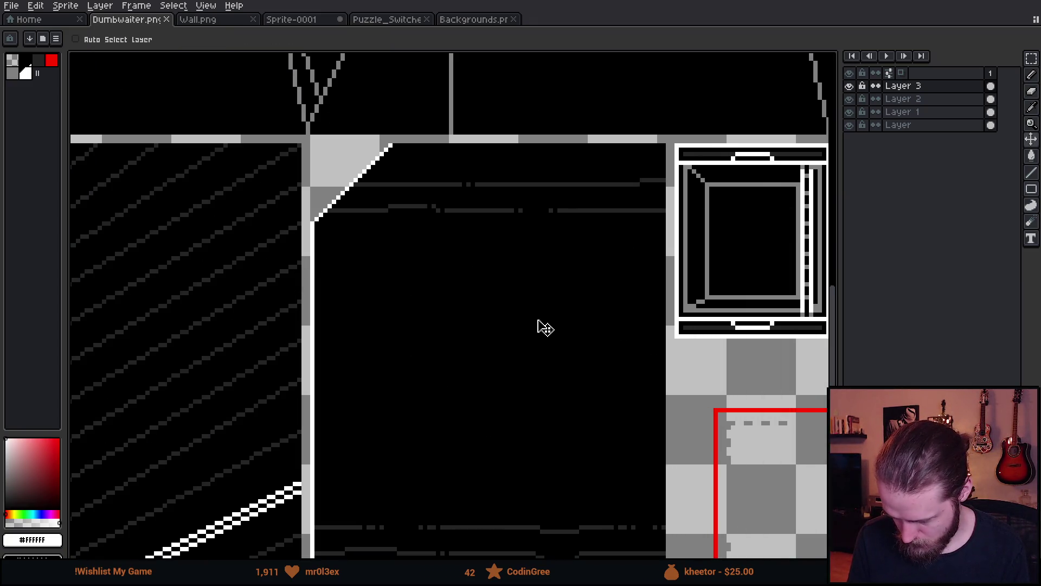
pyautogui.scroll(-4, 539, 325)
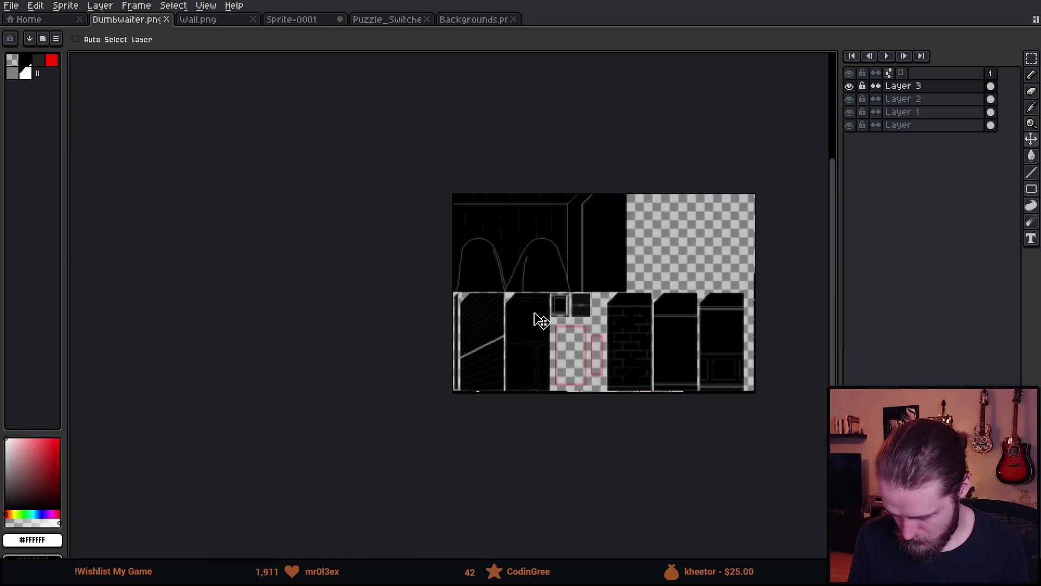
pyautogui.scroll(1, 537, 321)
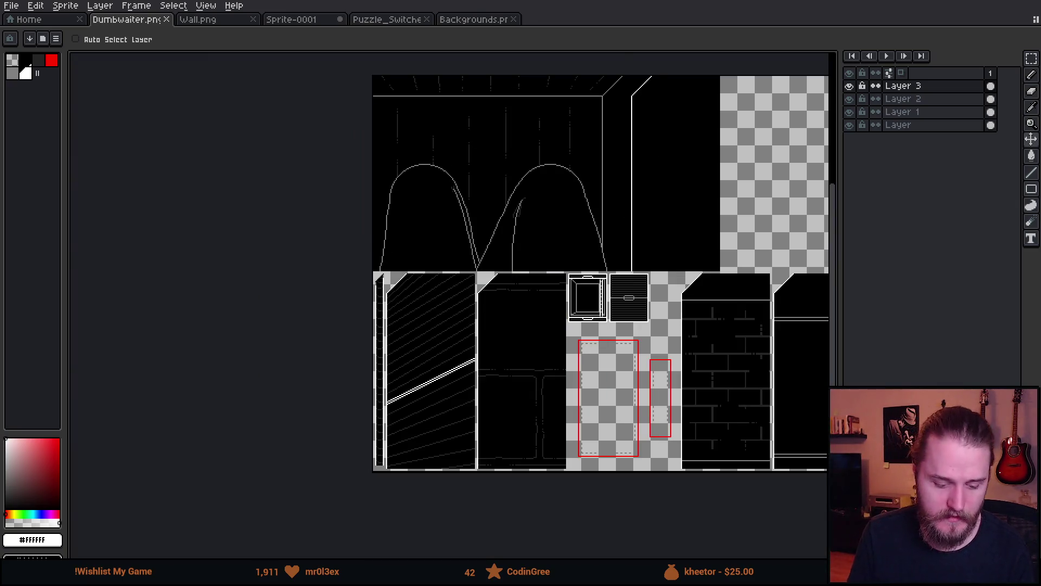
pyautogui.hotkey('alt', 'Tab')
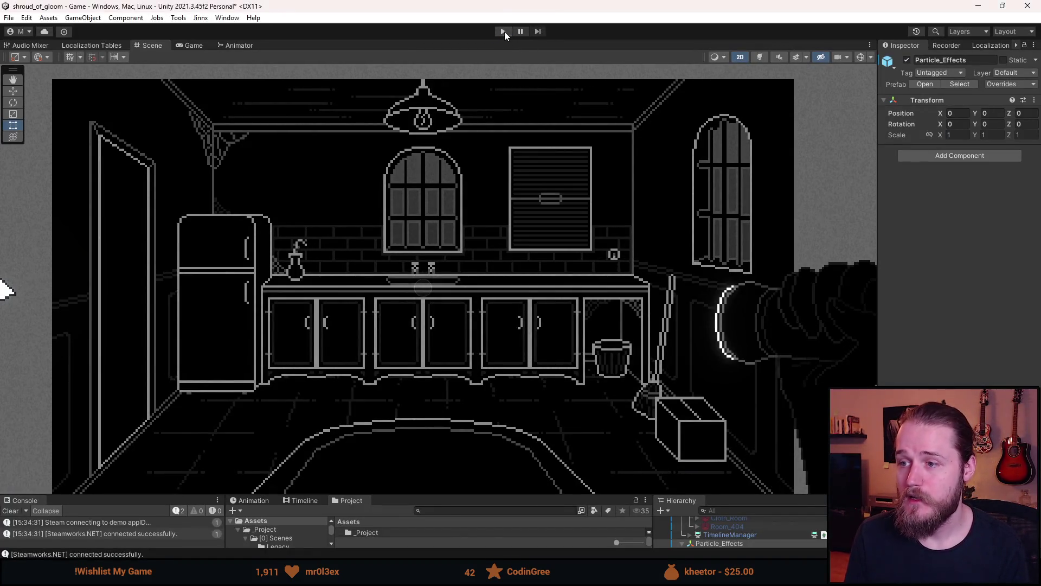
# - Start Play mode, view the dumbwaiter hatch, then go from the kitchen up the ladder
pyautogui.click(504, 32)
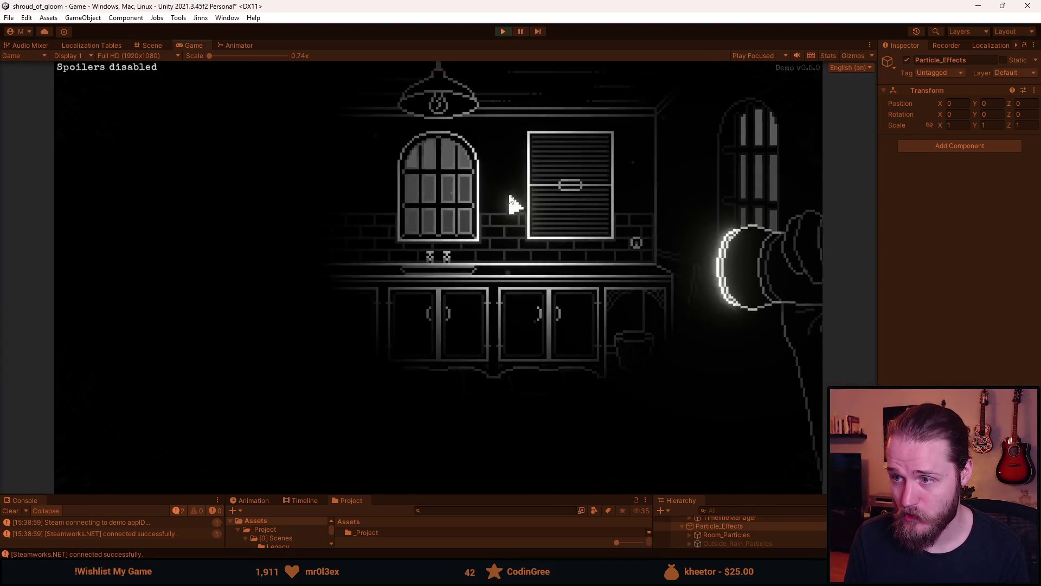
pyautogui.click(595, 190)
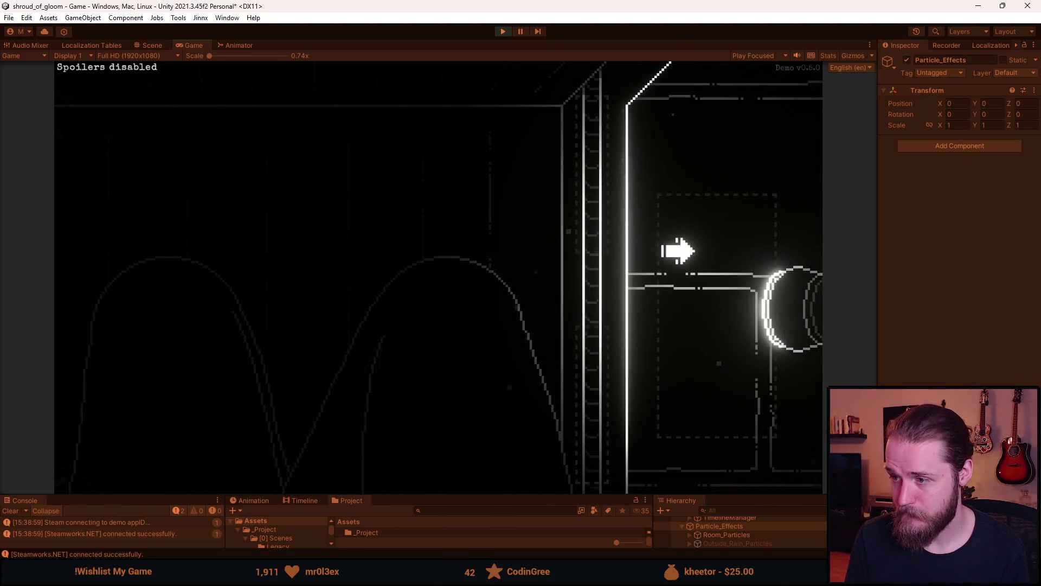
pyautogui.click(677, 250)
pyautogui.click(579, 214)
pyautogui.click(597, 356)
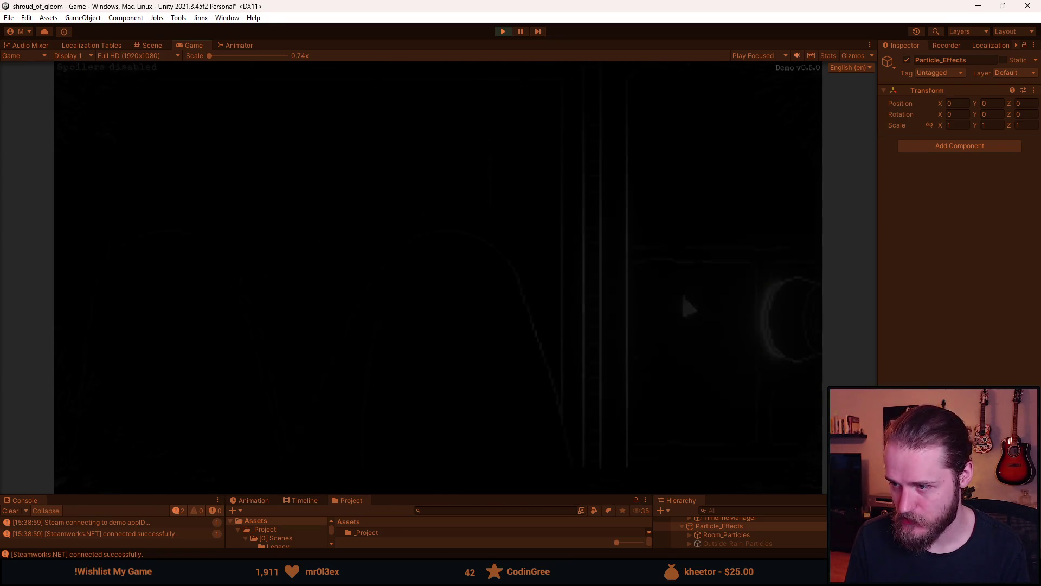
pyautogui.click(594, 200)
pyautogui.click(602, 149)
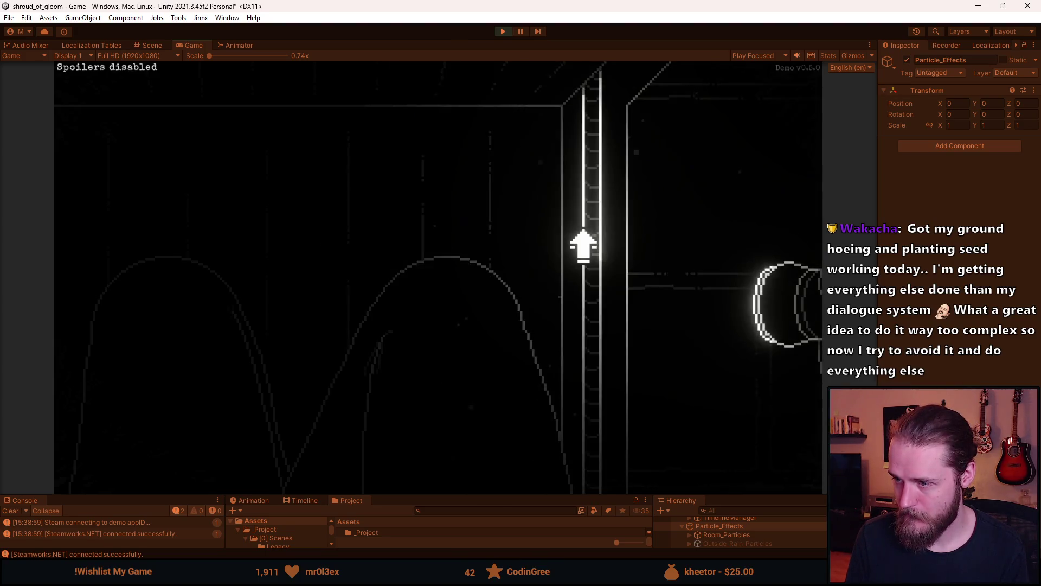
# - Go through the round door, inspect the framed window, then the kitchen's framed picture
pyautogui.click(732, 225)
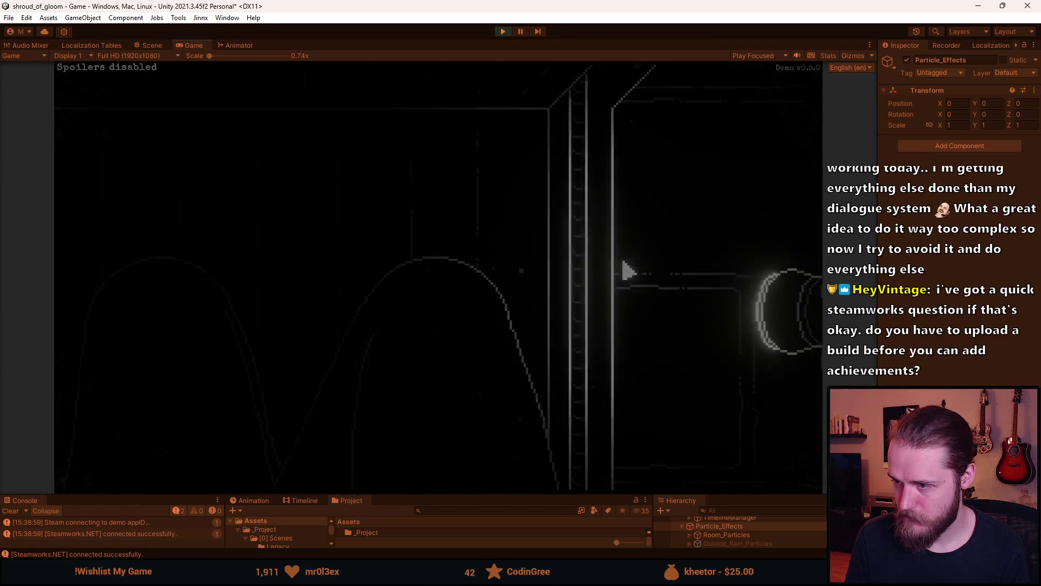
pyautogui.click(556, 209)
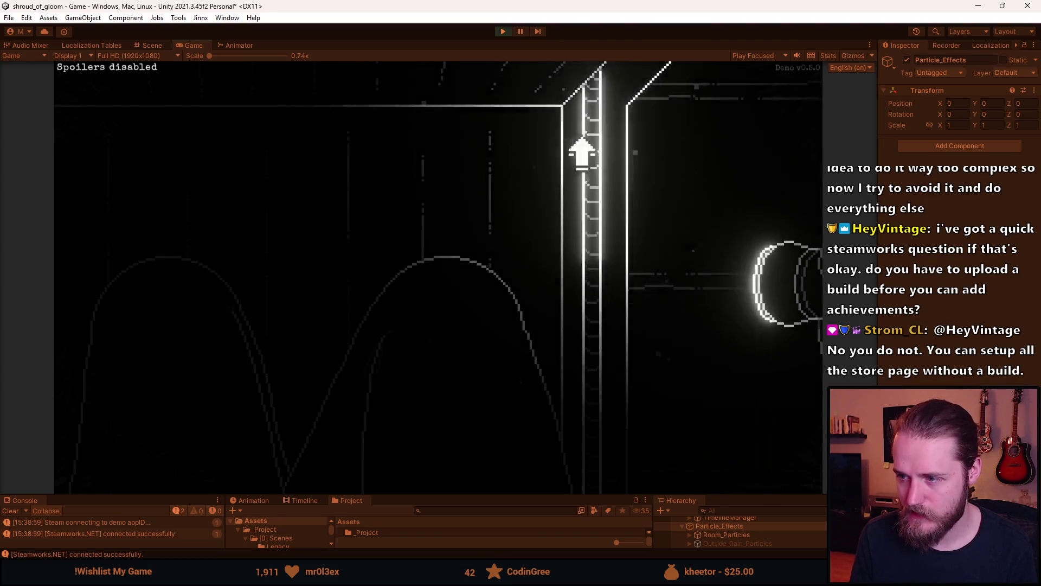
pyautogui.click(686, 226)
pyautogui.click(564, 183)
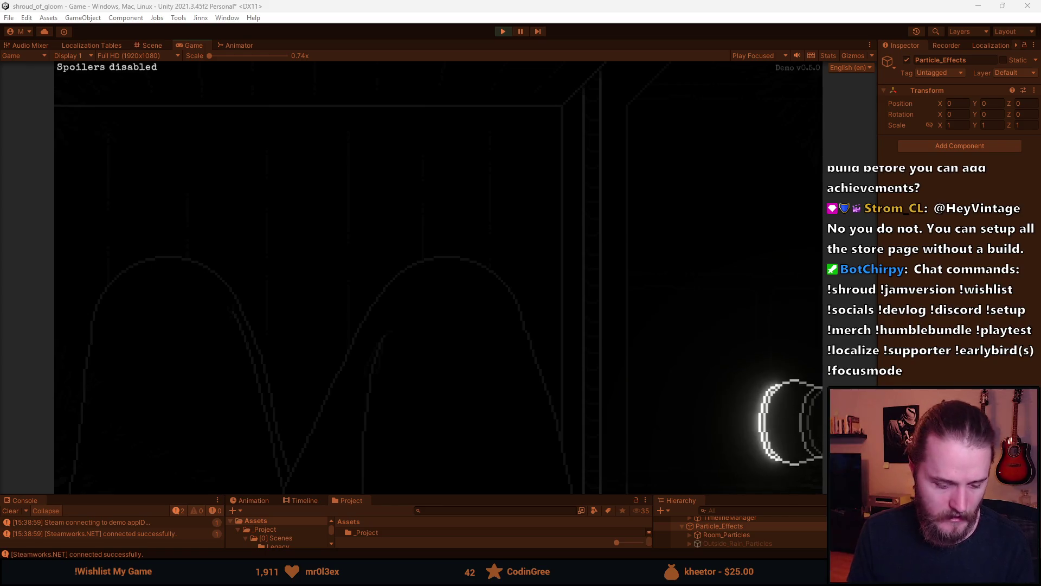
pyautogui.hotkey('alt', 'Tab')
# - Eyedrop the existing grey and place a grey pencil stroke beside the white line
pyautogui.scroll(1, 607, 222)
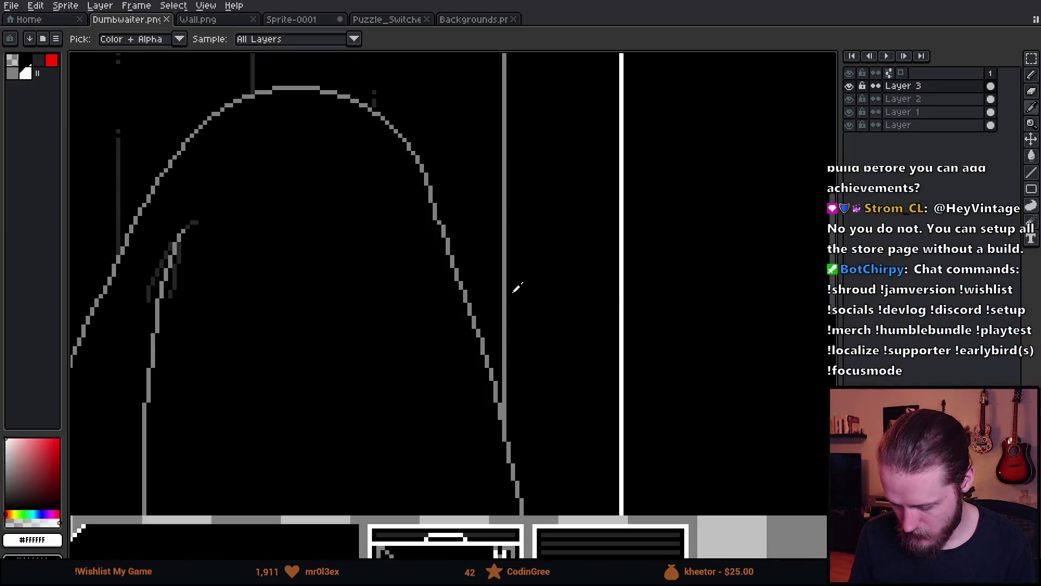
pyautogui.keyDown('alt'); pyautogui.click(507, 279); pyautogui.keyUp('alt')
pyautogui.scroll(-4, 509, 288)
pyautogui.scroll(5, 517, 302)
pyautogui.press('b')
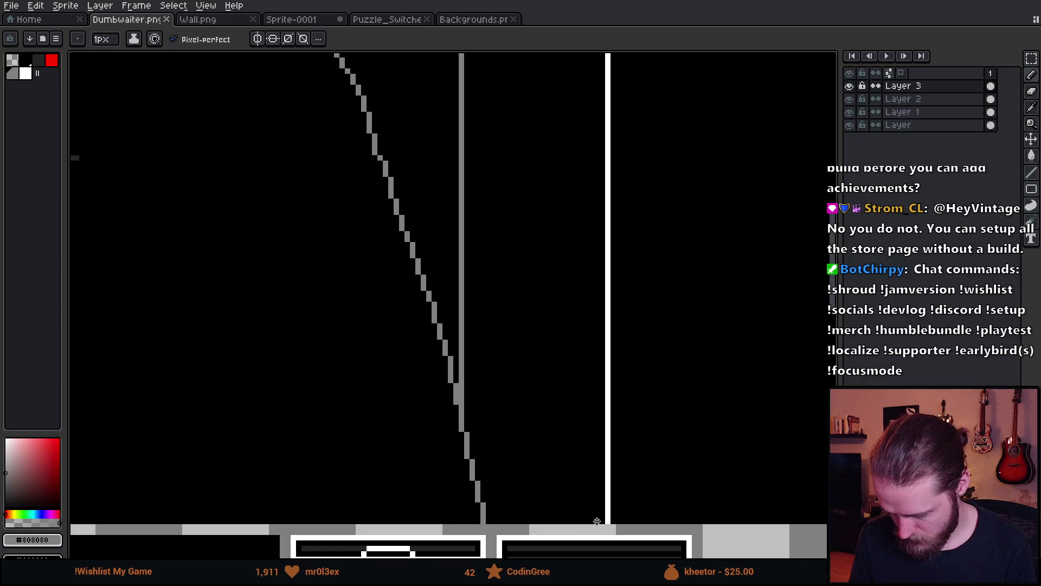
pyautogui.click(598, 519)
# - Draw the grey line up beside the white wall edge and diagonally to the top
pyautogui.scroll(-2, 596, 515)
pyautogui.scroll(3, 591, 347)
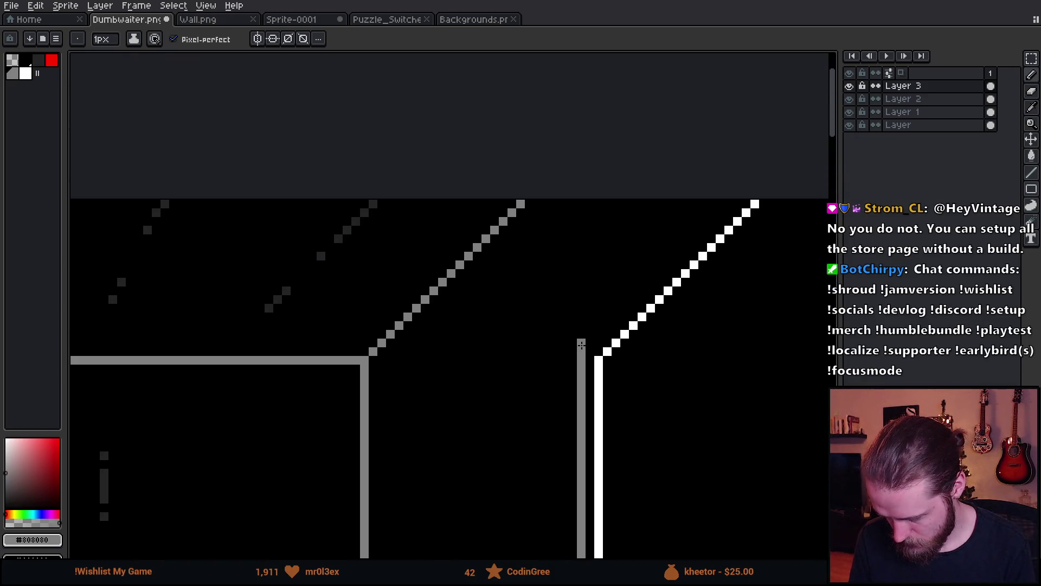
pyautogui.keyDown('shift'); pyautogui.click(581, 350); pyautogui.keyUp('shift')
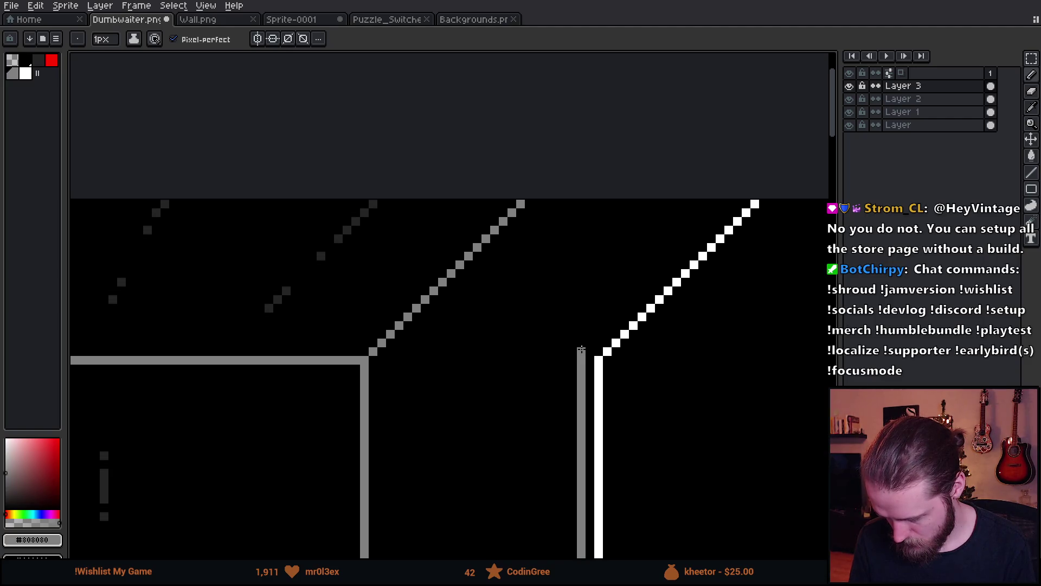
pyautogui.keyDown('shift'); pyautogui.click(728, 203); pyautogui.keyUp('shift')
pyautogui.scroll(-3, 729, 203)
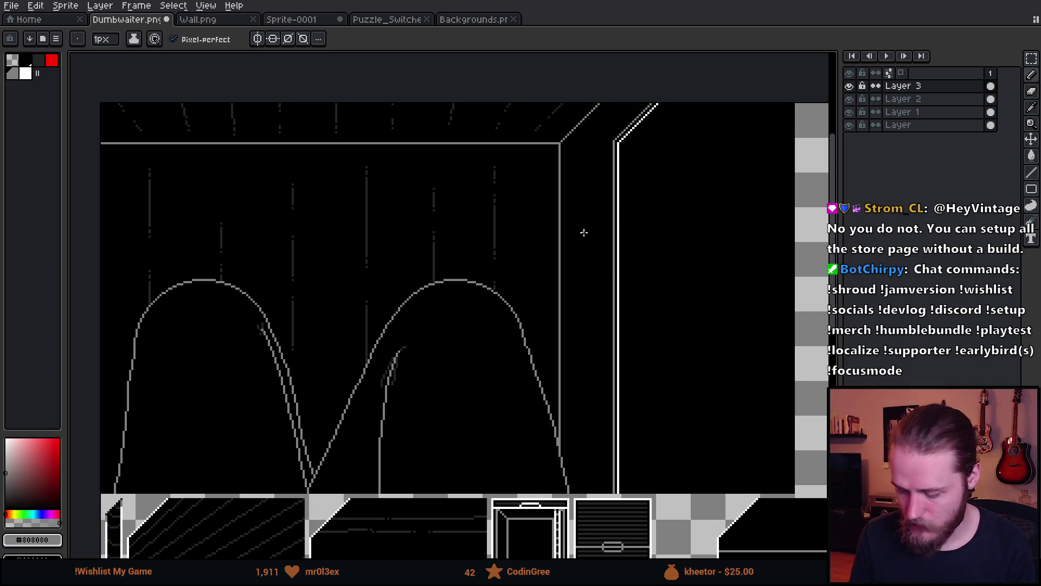
pyautogui.moveTo(583, 230); pyautogui.dragTo(619, 239)
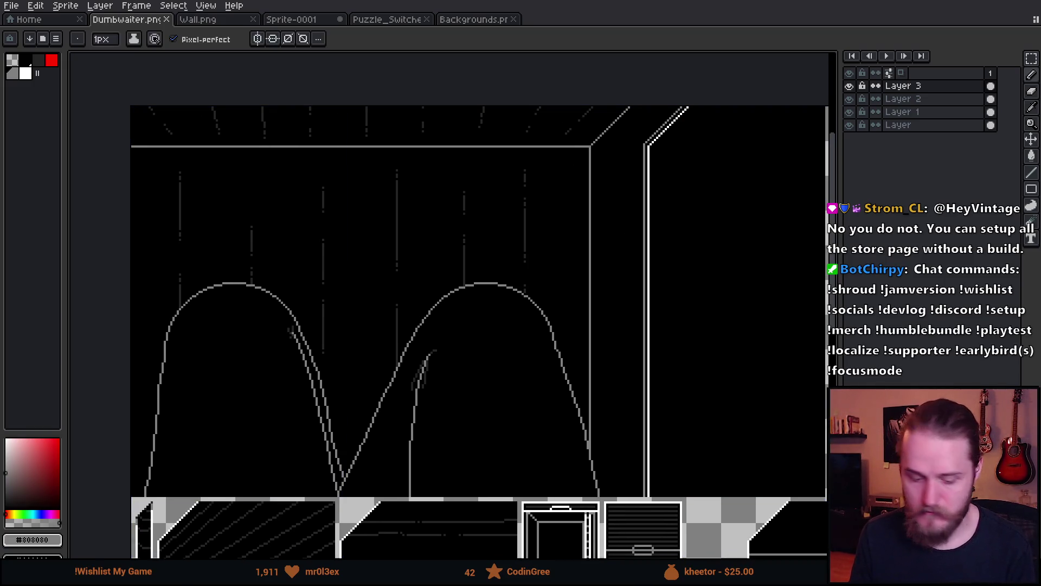
pyautogui.hotkey('alt', 'Tab')
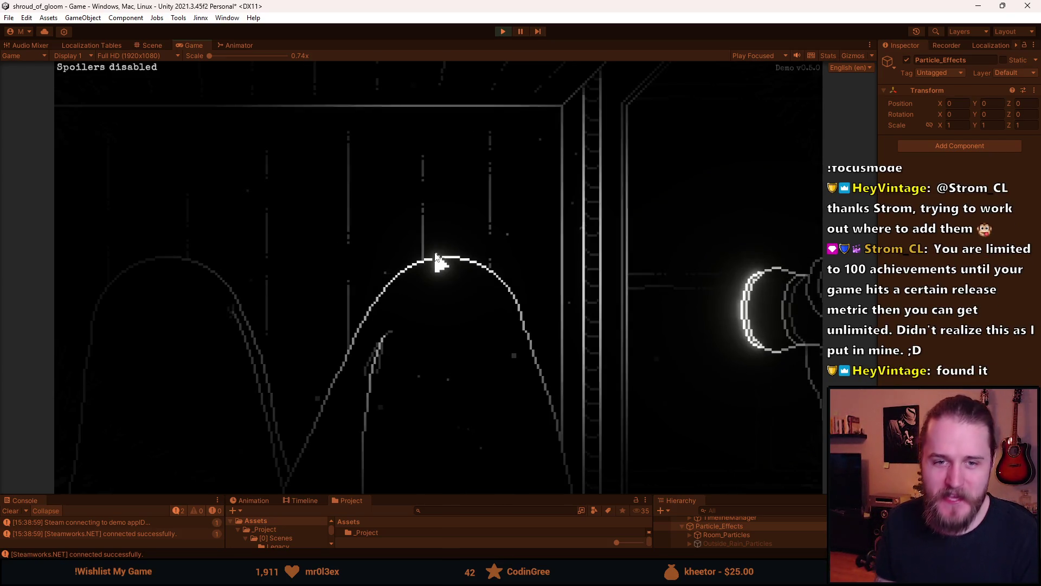
# - Stop Play mode in Unity, then add a new top Layer 4 in Dumbwaiter.png
pyautogui.press('Escape')
pyautogui.click(502, 31)
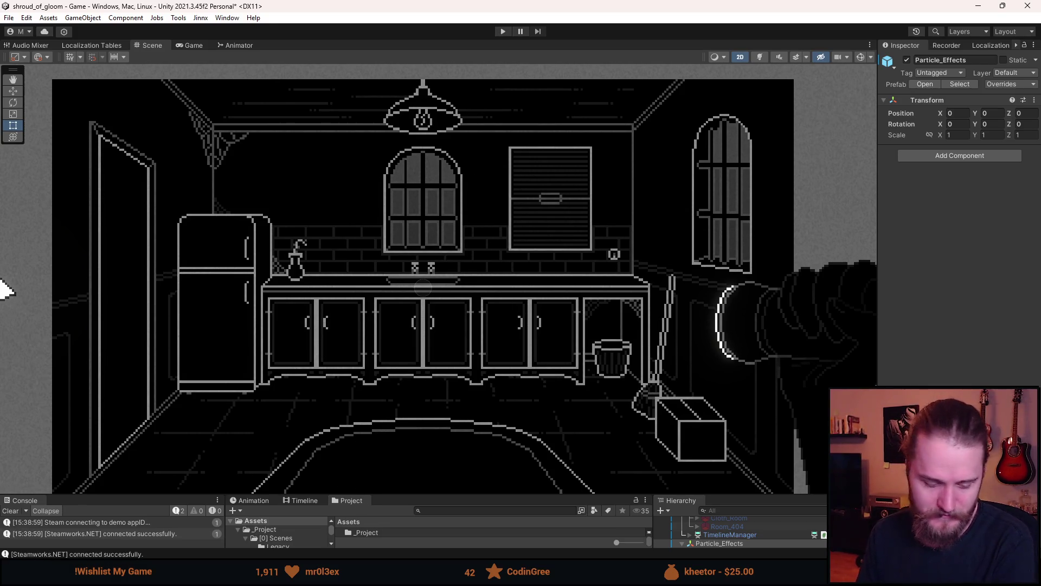
pyautogui.hotkey('alt', 'Tab')
pyautogui.moveTo(654, 334); pyautogui.dragTo(419, 104)
pyautogui.scroll(3, 206, 164)
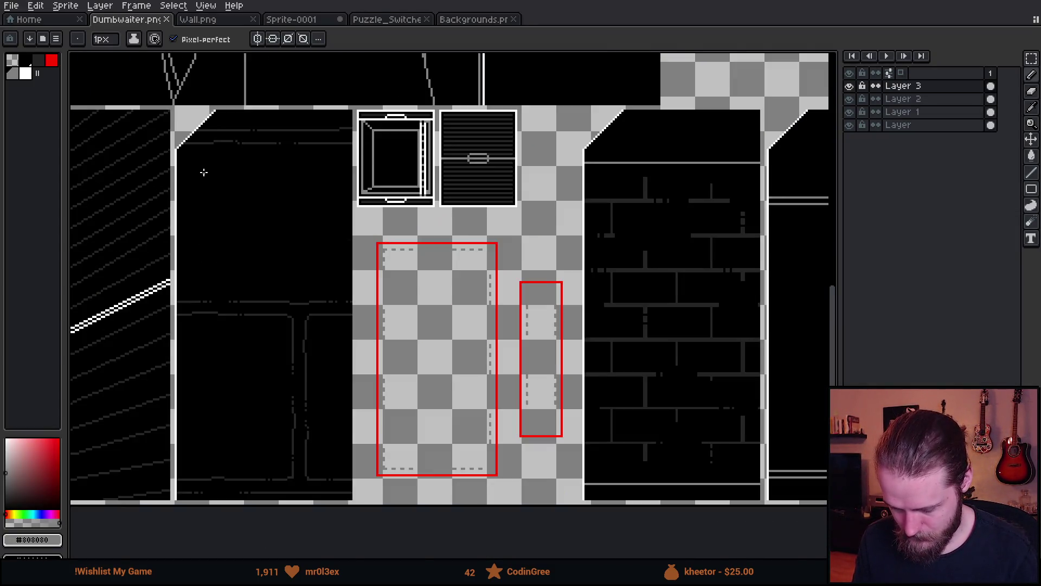
pyautogui.scroll(-1, 195, 195)
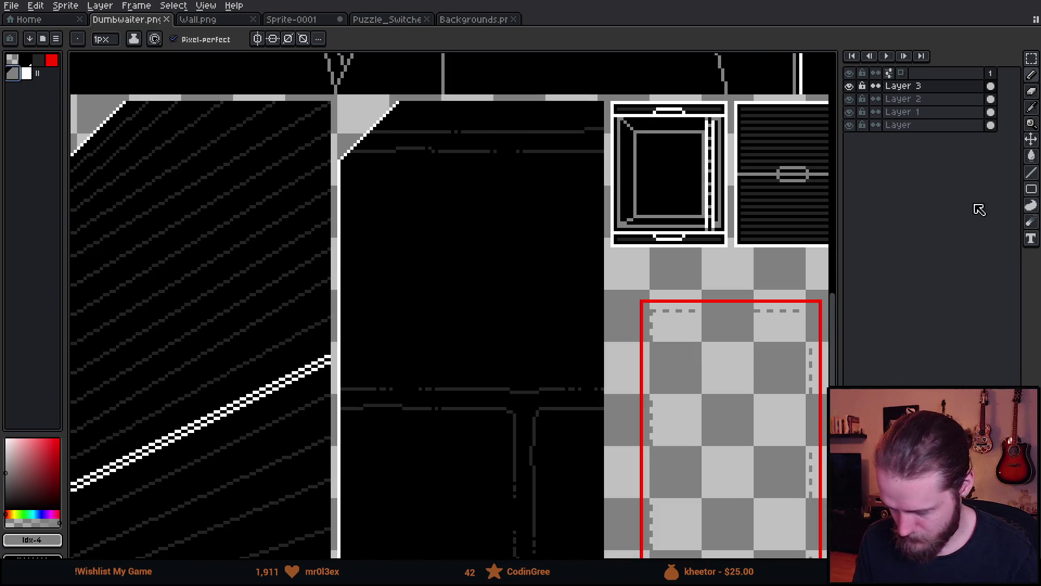
pyautogui.hotkey('shift', 'n')
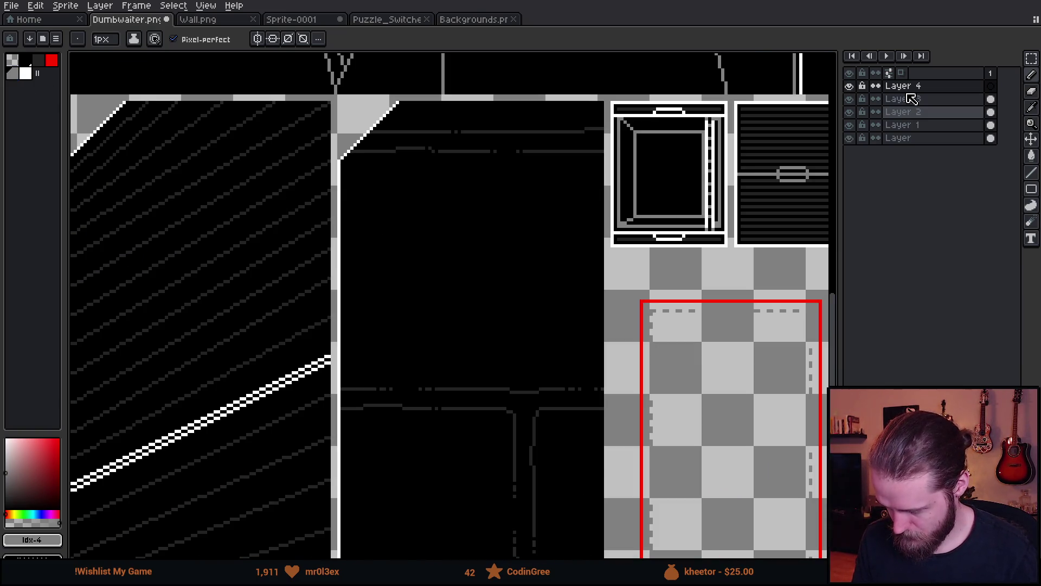
# - Rename the new layer to 'Signs'
pyautogui.hotkey('shift', 'p')
pyautogui.write('Signs')
pyautogui.press('Return')
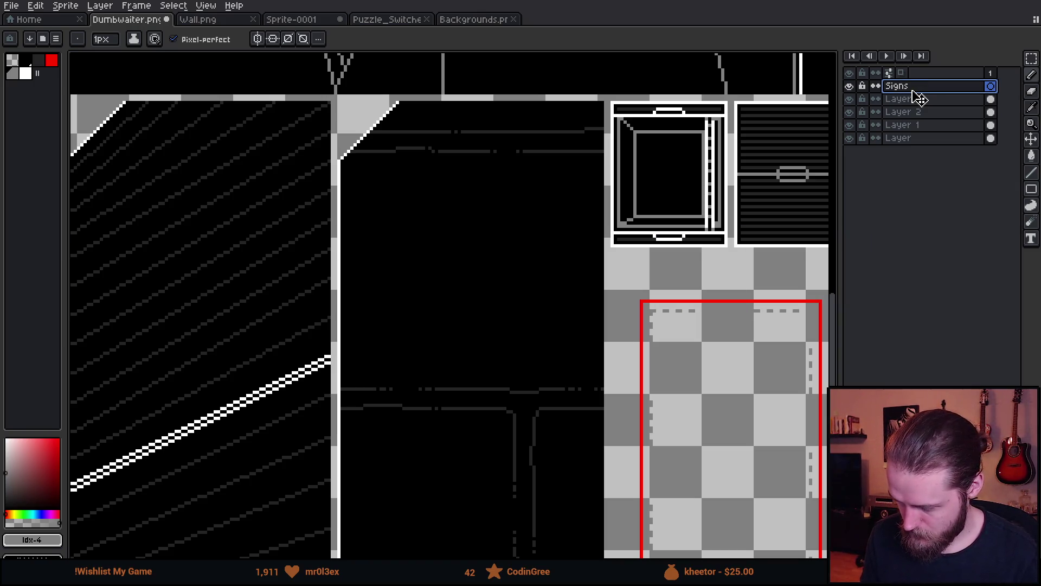
# - Draw a grey rectangle outline inside the empty frame, then set a 1px pencil
pyautogui.click(1031, 190)
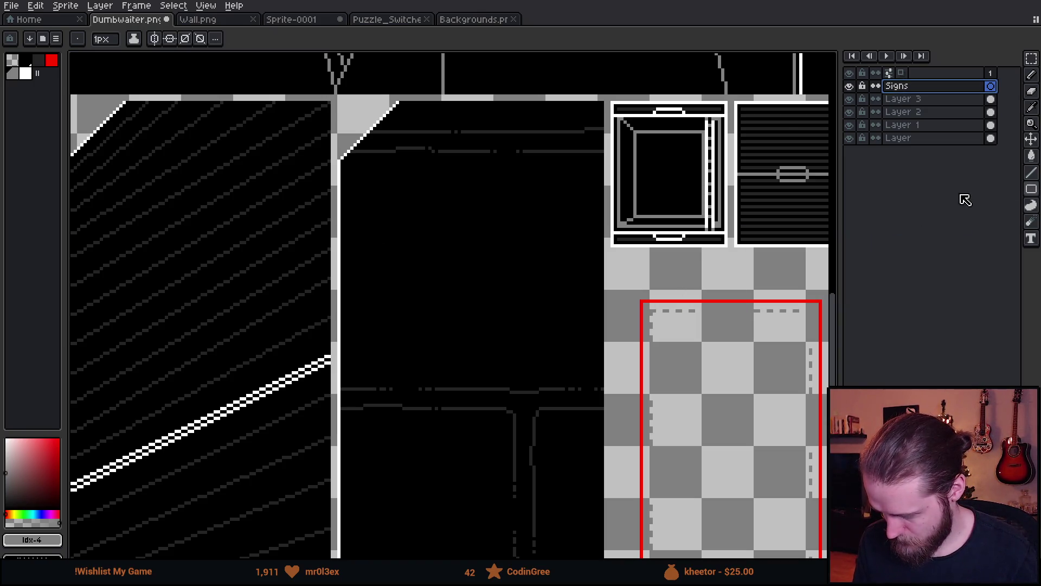
pyautogui.scroll(1, 408, 256)
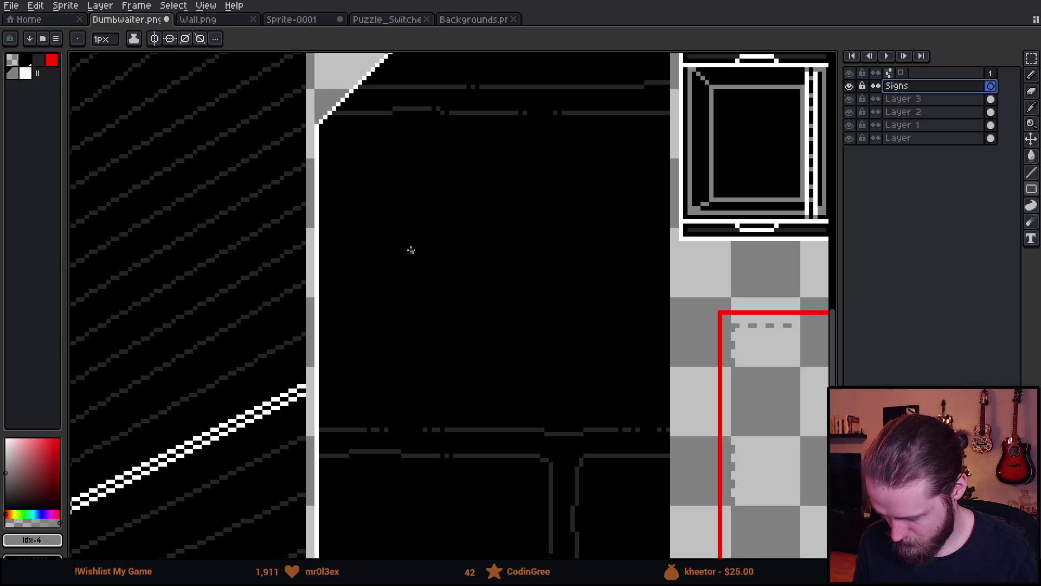
pyautogui.moveTo(411, 182)
pyautogui.mouseDown()
pyautogui.moveTo(647, 317)
pyautogui.moveTo(671, 291)
pyautogui.moveTo(673, 320)
pyautogui.mouseUp()
pyautogui.press('b')
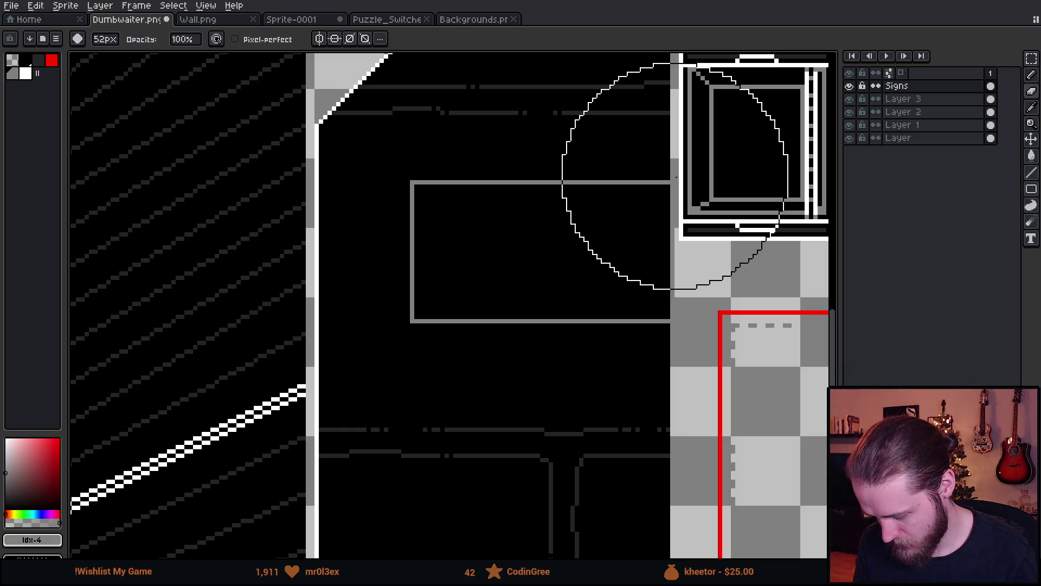
pyautogui.press('-')
pyautogui.press('-')
pyautogui.press('-')
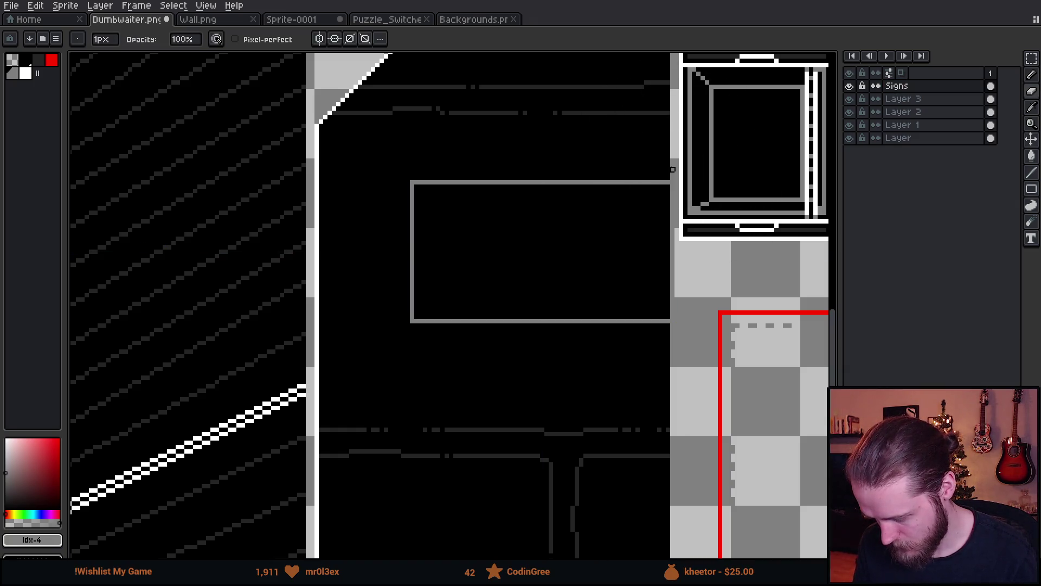
pyautogui.scroll(-3, 673, 326)
pyautogui.scroll(4, 608, 324)
pyautogui.press('alt')
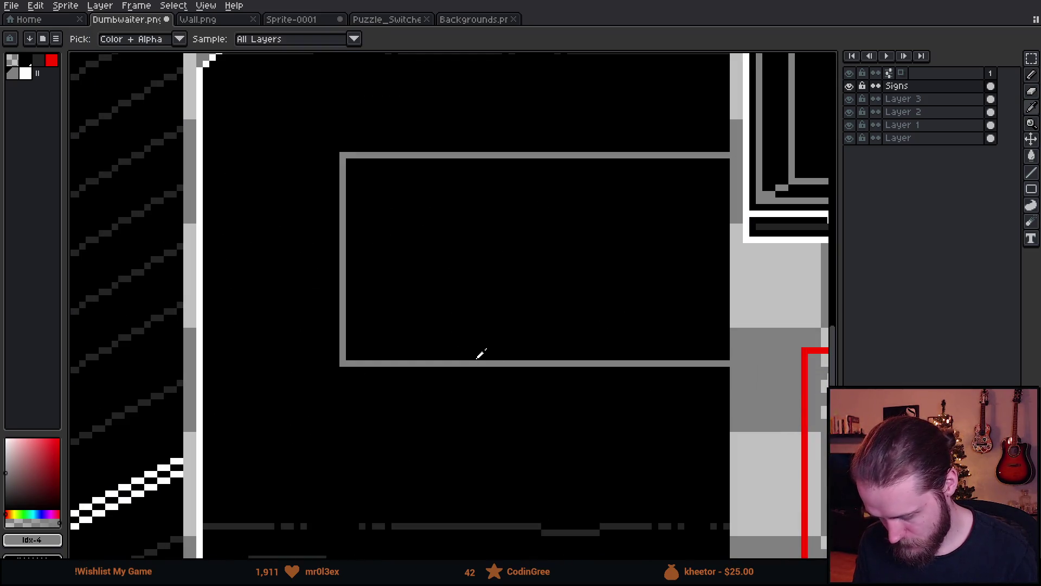
# - Recolour the rectangle outline a darker grey with the fill tool
pyautogui.keyDown('alt'); pyautogui.click(477, 358); pyautogui.keyUp('alt')
pyautogui.press('g')
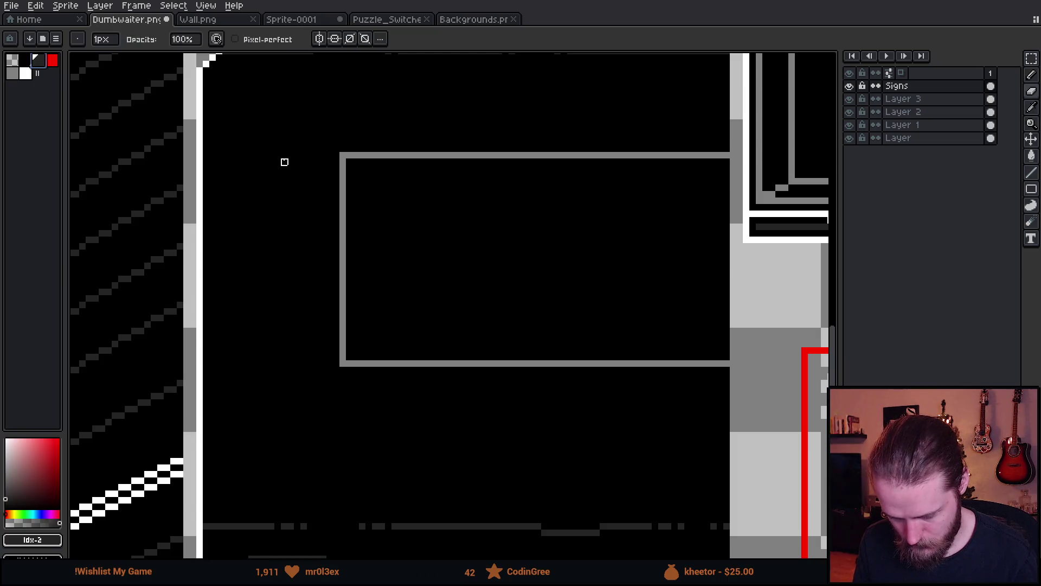
pyautogui.click(366, 153)
pyautogui.press('b')
# - Draw lighter grey lines along the rectangle's inner top and left edges with a dark corner pixel
pyautogui.keyDown('alt'); pyautogui.click(701, 180); pyautogui.keyUp('alt')
pyautogui.moveTo(726, 167); pyautogui.dragTo(355, 167)
pyautogui.keyDown('alt'); pyautogui.click(343, 157); pyautogui.keyUp('alt')
pyautogui.click(348, 161)
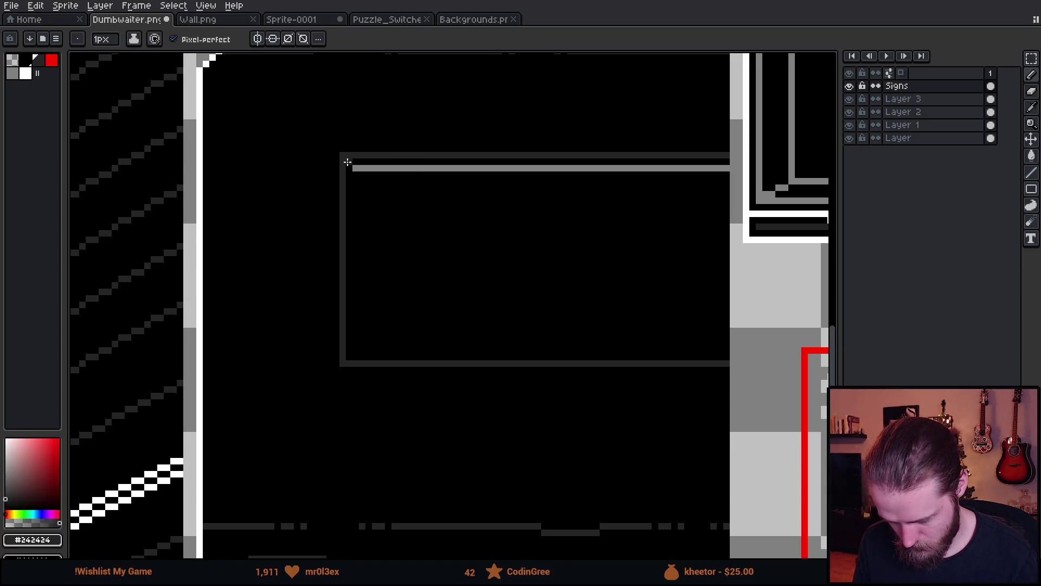
pyautogui.keyDown('alt'); pyautogui.click(357, 168); pyautogui.keyUp('alt')
pyautogui.moveTo(356, 171)
pyautogui.mouseDown()
pyautogui.moveTo(356, 353)
pyautogui.moveTo(724, 349)
pyautogui.mouseUp()
# - Zoom and pan to view the whole sign rectangle and the artwork to its right
pyautogui.scroll(-3, 727, 349)
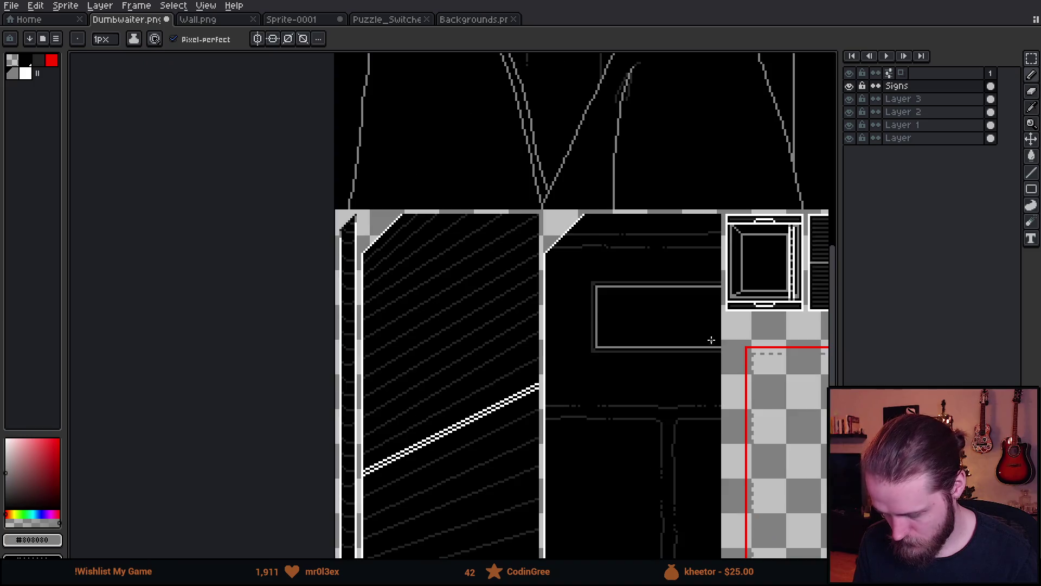
pyautogui.scroll(2, 464, 170)
pyautogui.scroll(1, 472, 187)
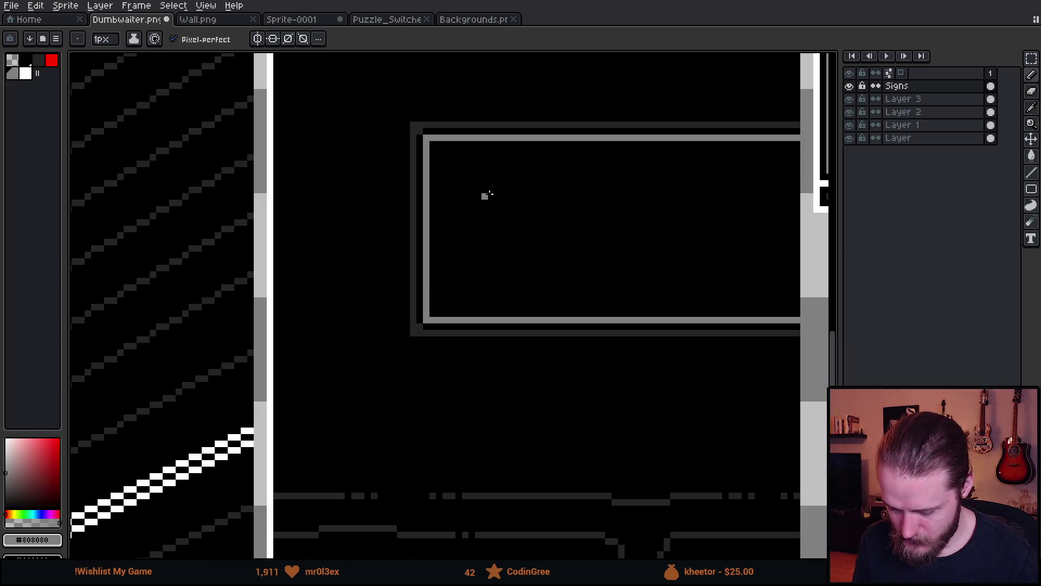
pyautogui.moveTo(496, 194); pyautogui.dragTo(393, 239)
pyautogui.scroll(1, 390, 228)
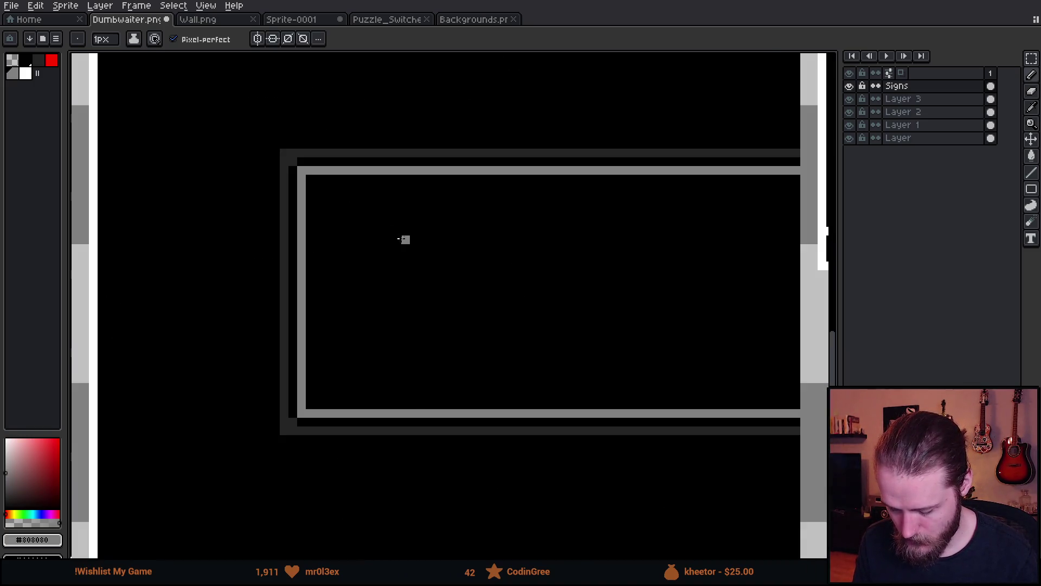
pyautogui.scroll(-1, 395, 237)
pyautogui.scroll(2, 421, 306)
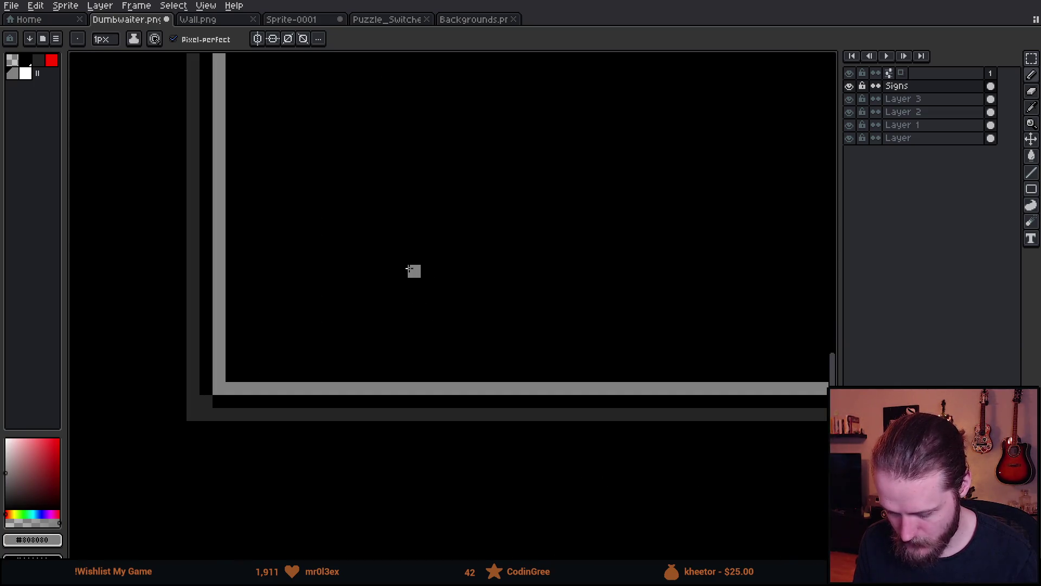
pyautogui.scroll(-2, 325, 313)
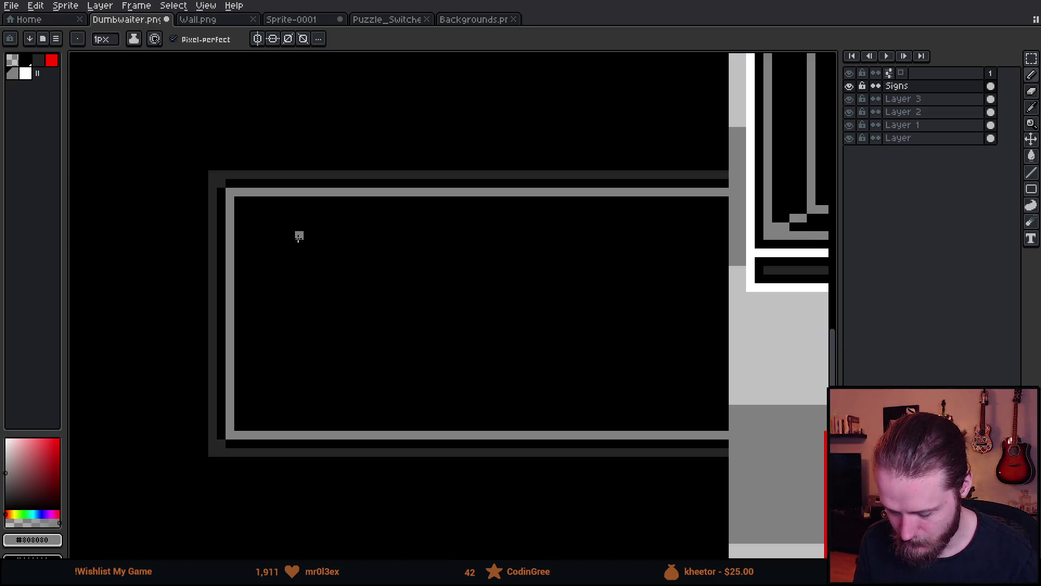
pyautogui.scroll(1, 298, 285)
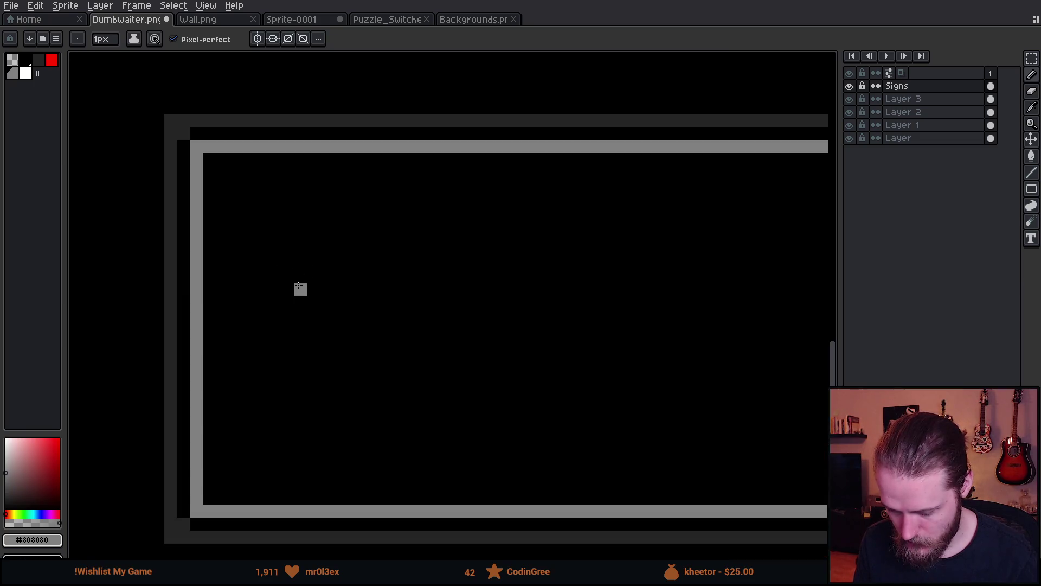
pyautogui.scroll(-1, 300, 289)
pyautogui.moveTo(298, 285)
pyautogui.mouseDown()
pyautogui.moveTo(386, 234)
pyautogui.moveTo(351, 254)
pyautogui.mouseUp()
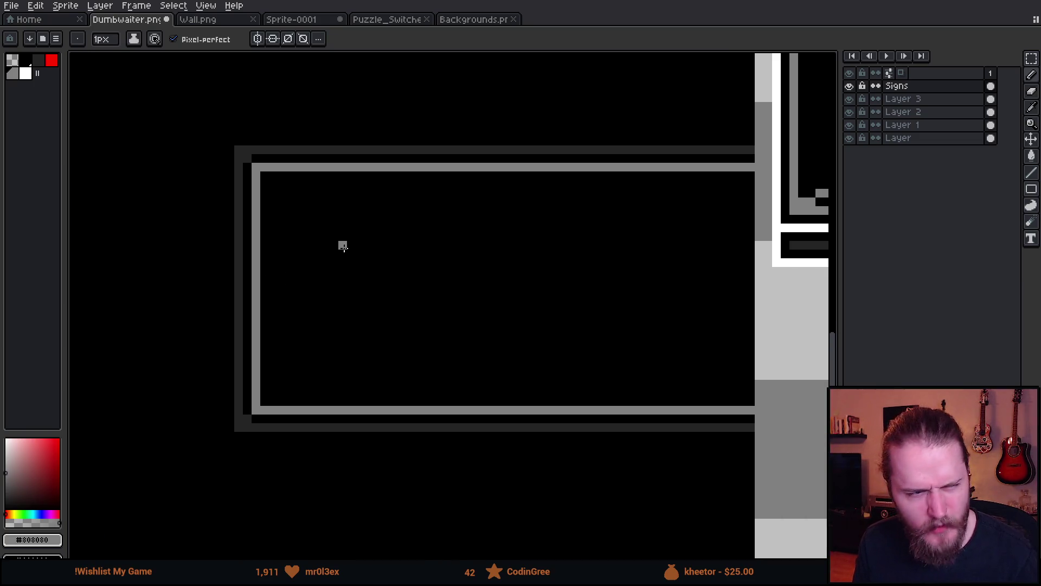
pyautogui.scroll(-2, 342, 244)
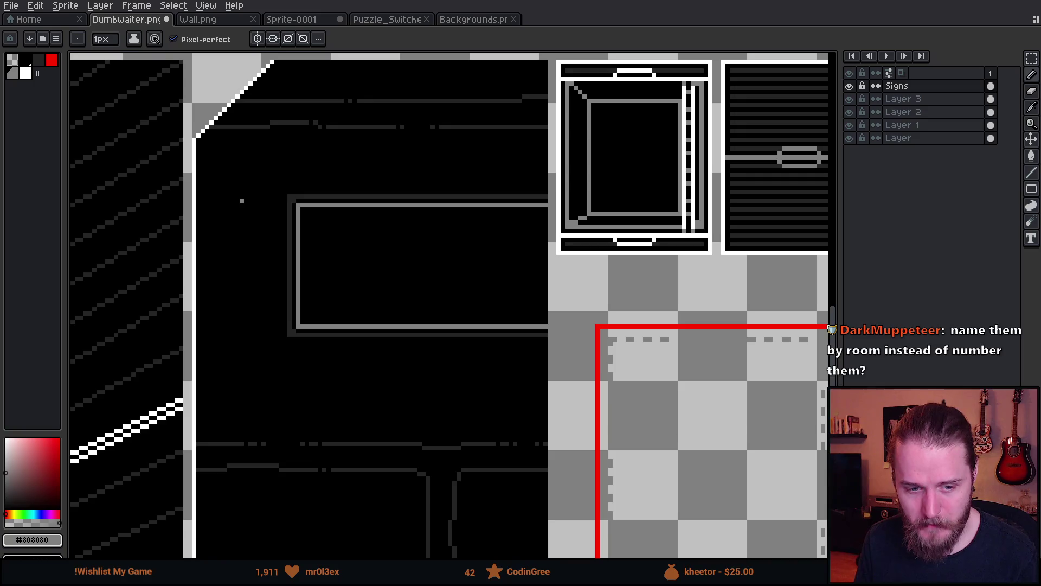
# - With a 1px pencil, draw the fork's first vertical line inside the empty sign frame
pyautogui.scroll(-1, 273, 232)
pyautogui.scroll(4, 337, 261)
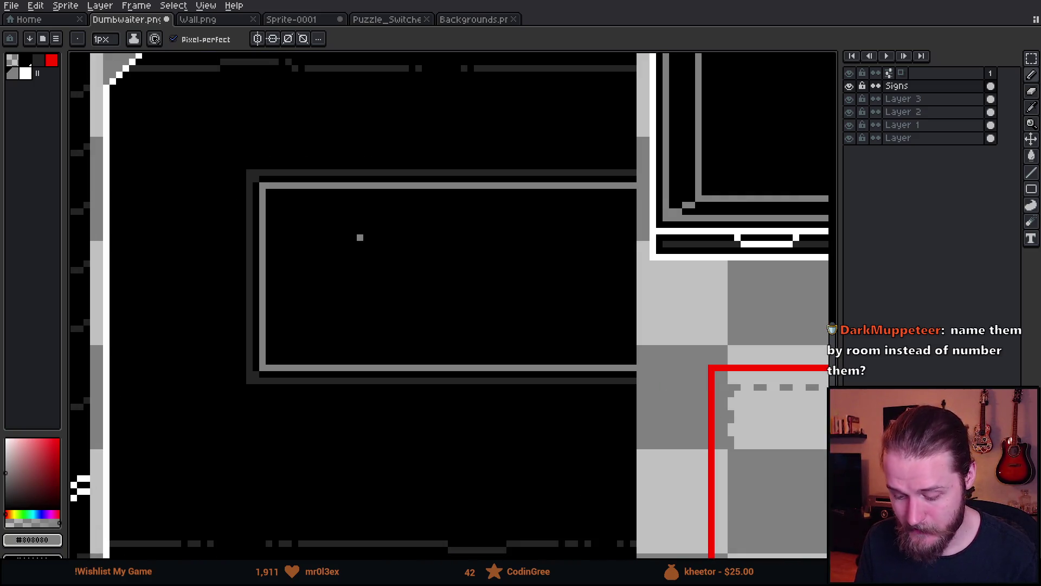
pyautogui.scroll(-2, 284, 217)
pyautogui.moveTo(364, 261); pyautogui.dragTo(311, 238)
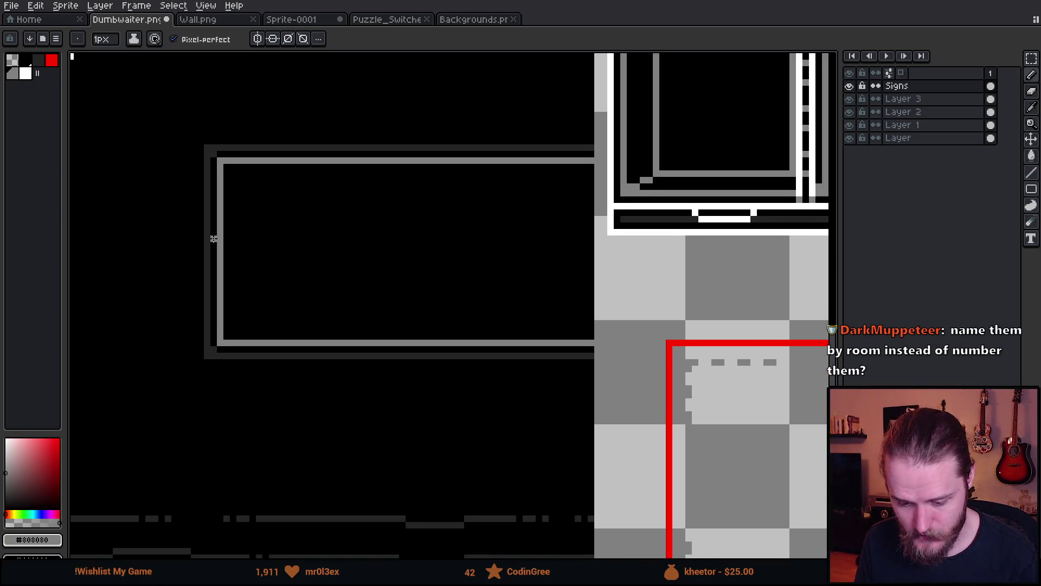
pyautogui.scroll(1, 238, 236)
pyautogui.press('+')
pyautogui.press('+')
pyautogui.press('+')
pyautogui.press('+')
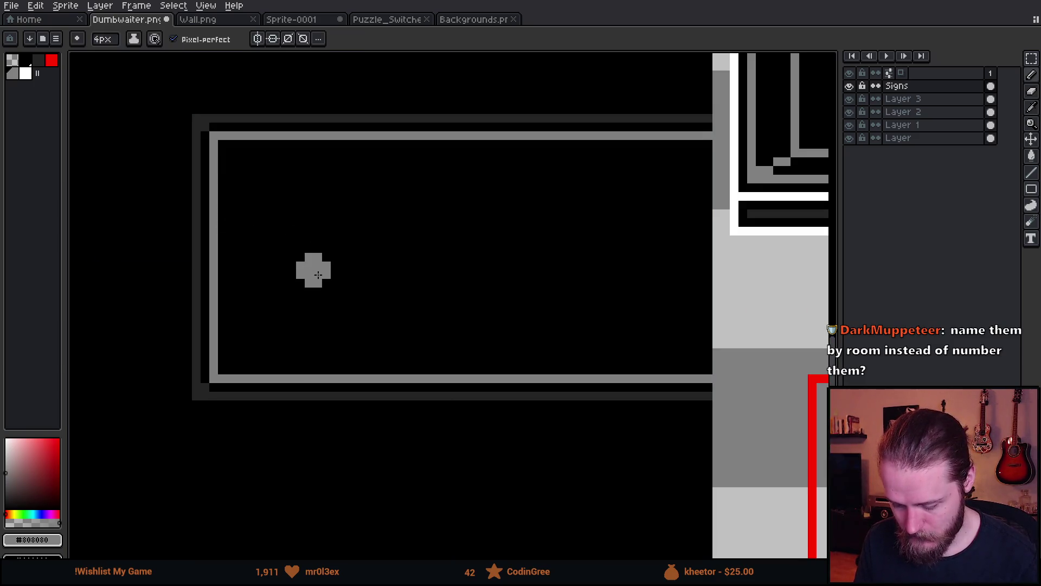
pyautogui.press('-')
pyautogui.press('-')
pyautogui.press('-')
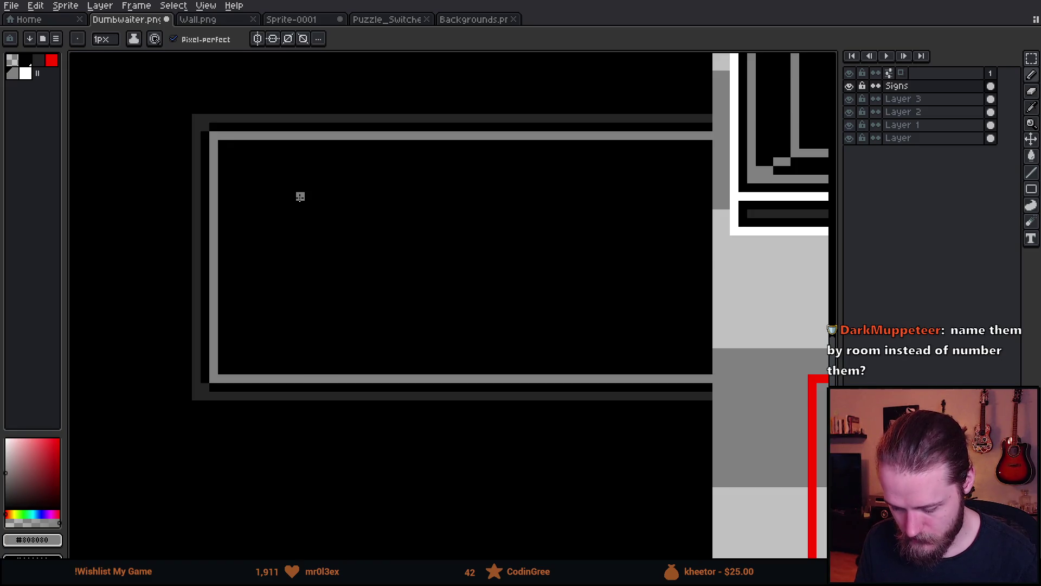
pyautogui.scroll(1, 300, 196)
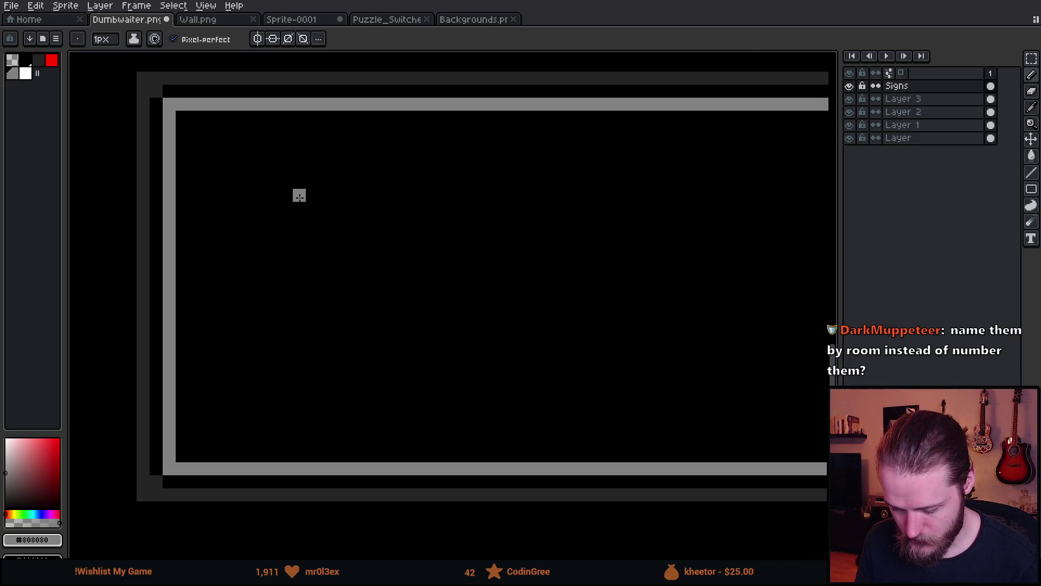
pyautogui.moveTo(300, 196)
pyautogui.mouseDown()
pyautogui.moveTo(299, 222)
pyautogui.moveTo(325, 222)
pyautogui.moveTo(313, 369)
pyautogui.moveTo(467, 292)
pyautogui.mouseUp()
pyautogui.click(317, 198)
# - Remove the stray pixel, then draw the fork's prongs, crossbar and long handle
pyautogui.scroll(-5, 312, 369)
pyautogui.scroll(5, 414, 302)
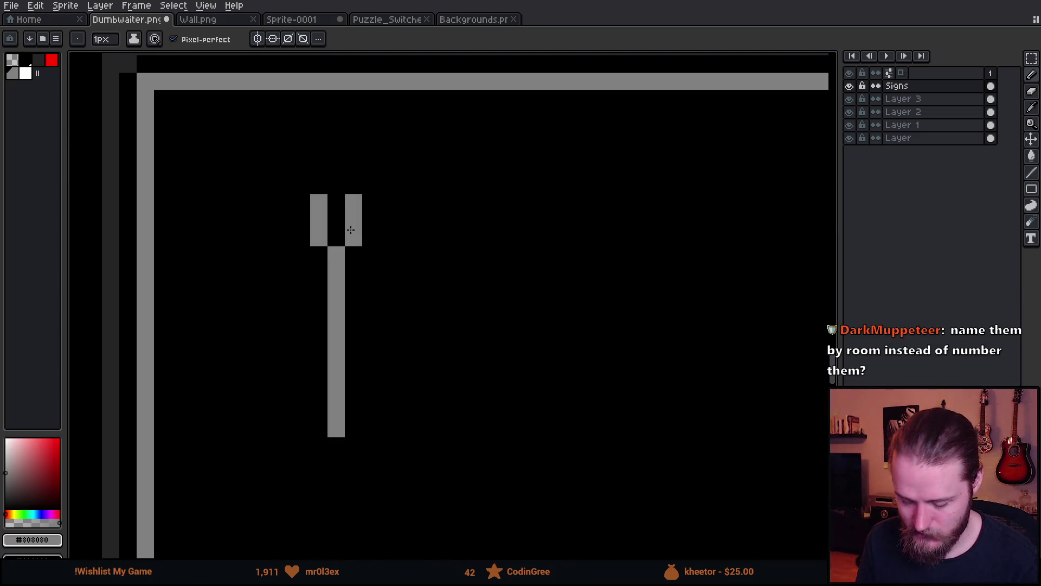
pyautogui.press('v')
pyautogui.hotkey('ctrl', 'z')
pyautogui.press('b')
pyautogui.moveTo(355, 267)
pyautogui.mouseDown()
pyautogui.moveTo(320, 263)
pyautogui.moveTo(332, 244)
pyautogui.moveTo(332, 257)
pyautogui.moveTo(376, 262)
pyautogui.moveTo(404, 241)
pyautogui.moveTo(403, 195)
pyautogui.mouseUp()
pyautogui.click(354, 293)
pyautogui.scroll(-5, 354, 290)
pyautogui.scroll(2, 360, 282)
pyautogui.moveTo(363, 302); pyautogui.dragTo(360, 368)
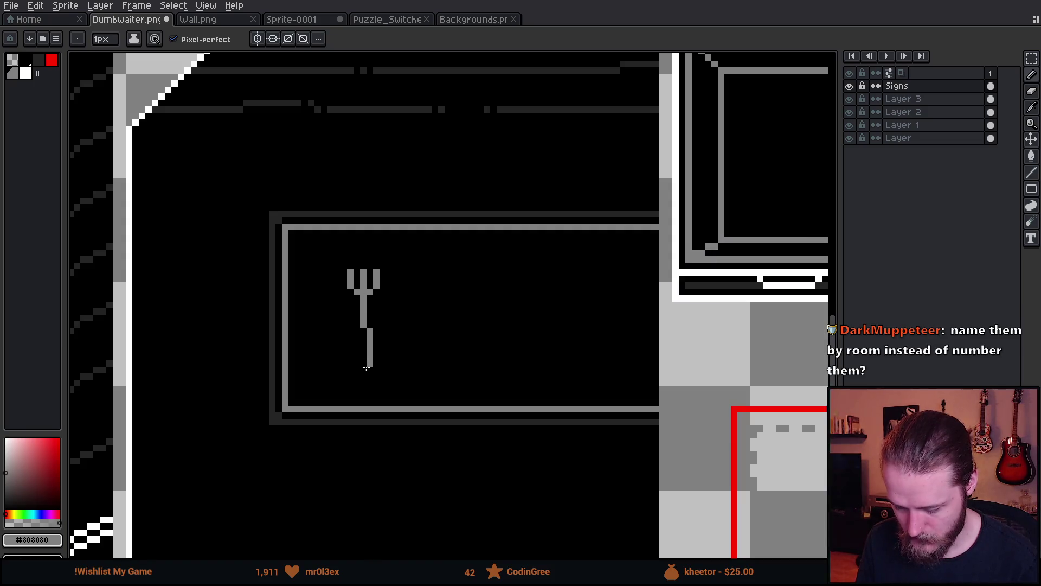
# - Select the fork head with the marquee and move it down three pixels
pyautogui.scroll(-3, 392, 337)
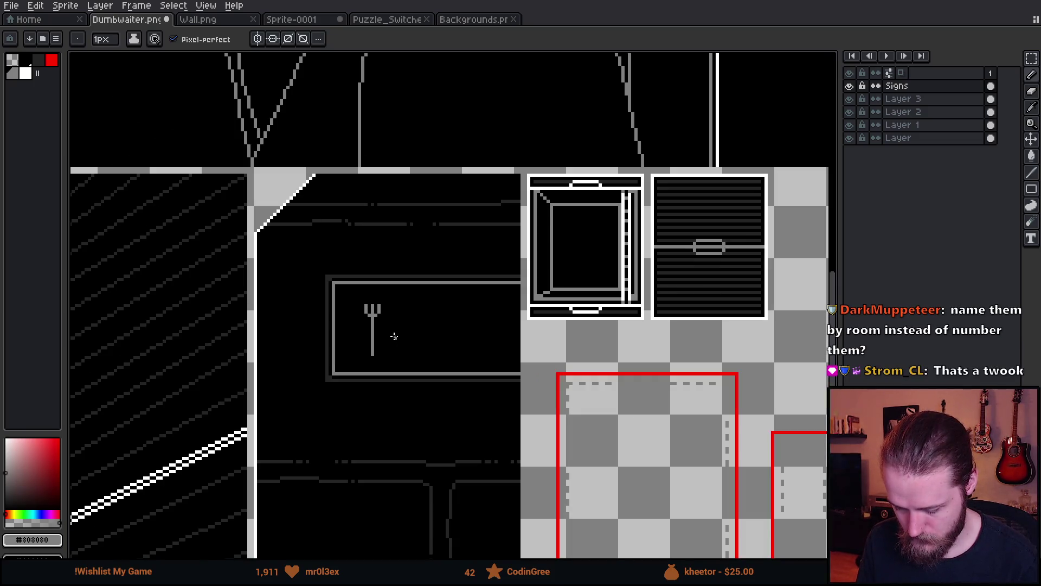
pyautogui.scroll(5, 392, 337)
pyautogui.click(326, 207)
pyautogui.press('m')
pyautogui.hotkey('ctrl', 'z')
pyautogui.moveTo(299, 196); pyautogui.dragTo(406, 301)
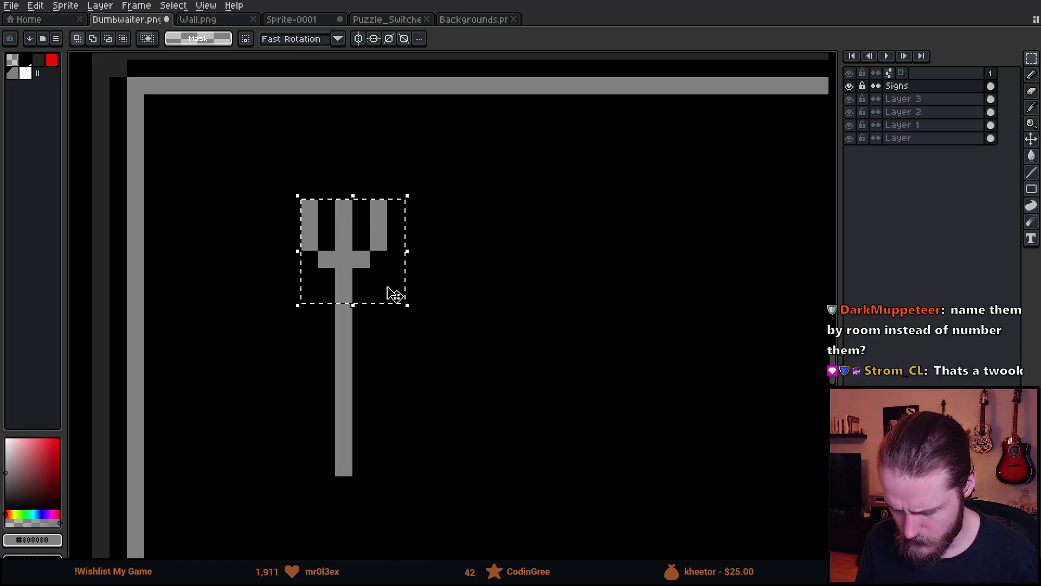
pyautogui.moveTo(374, 268); pyautogui.dragTo(382, 317)
pyautogui.hotkey('ctrl', 'd')
# - Lengthen the left, middle and right prongs upward so they match
pyautogui.press('b')
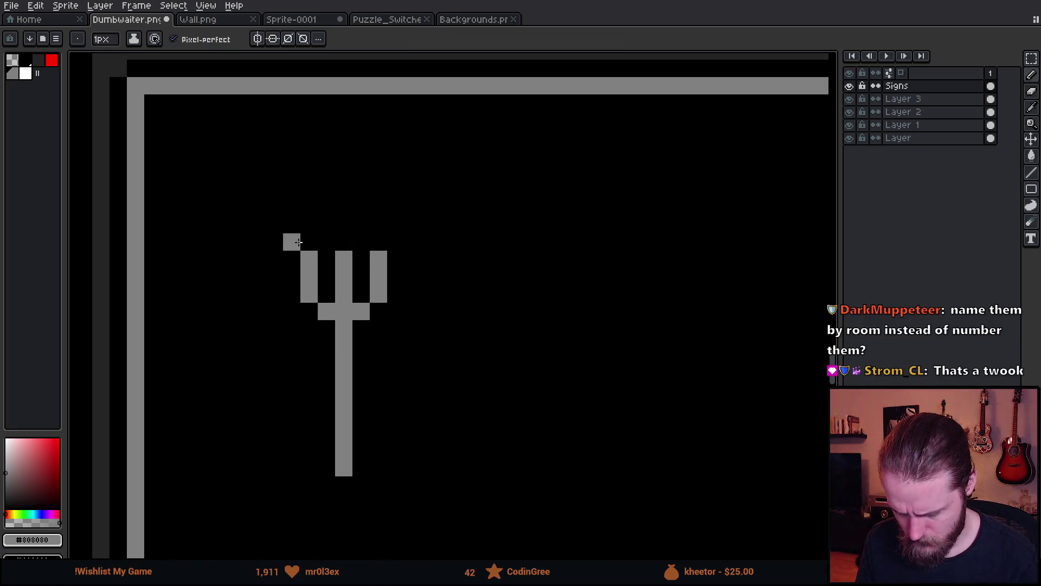
pyautogui.moveTo(309, 241); pyautogui.dragTo(309, 225)
pyautogui.click(341, 247)
pyautogui.click(378, 224)
pyautogui.click(378, 241)
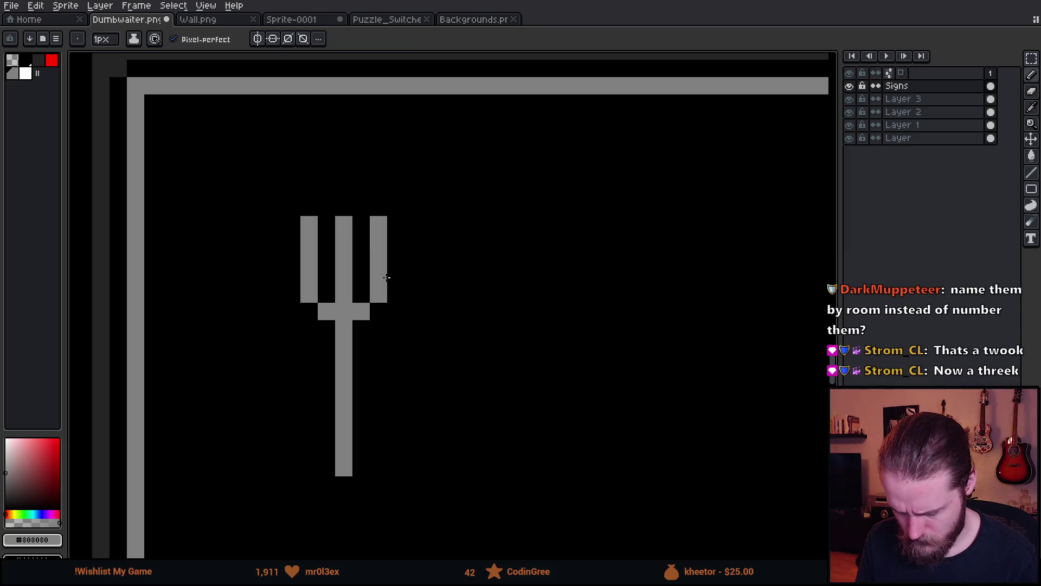
pyautogui.scroll(-5, 404, 334)
pyautogui.scroll(2, 408, 326)
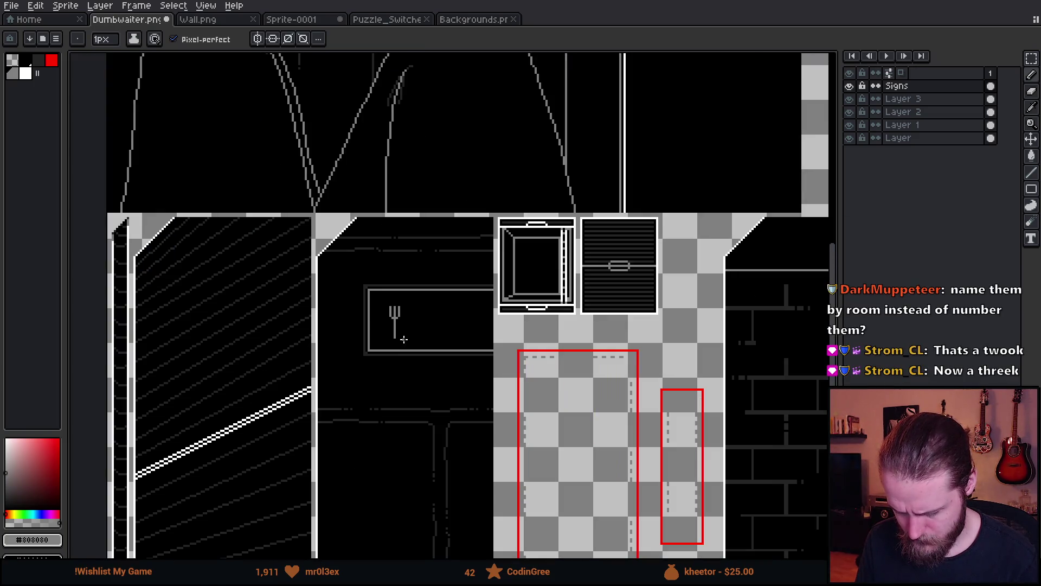
pyautogui.scroll(3, 407, 324)
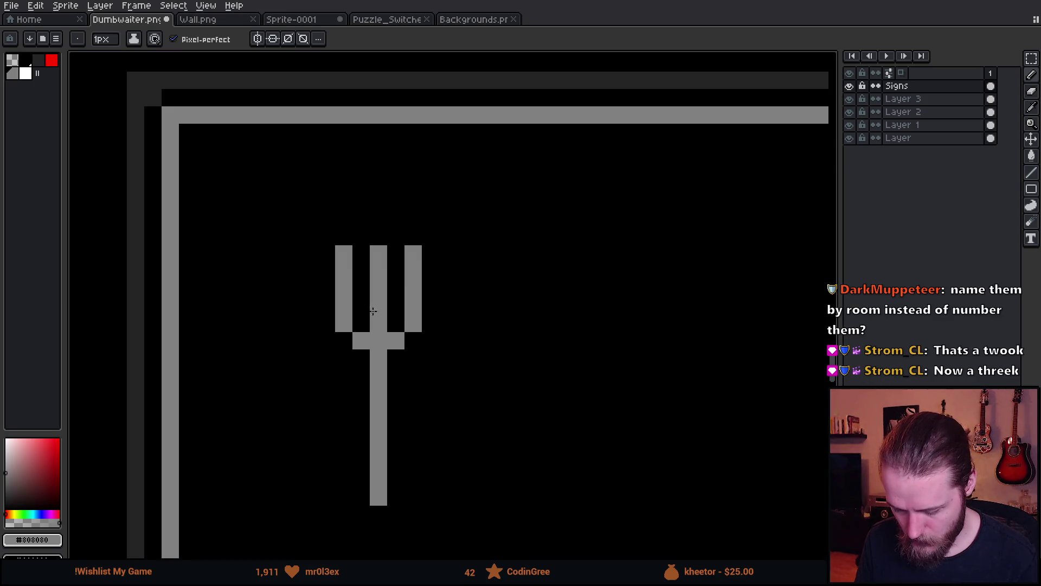
# - Trim the crossbar's bottom row, raise it one row and erase the outer prongs
pyautogui.click(367, 324)
pyautogui.press('e')
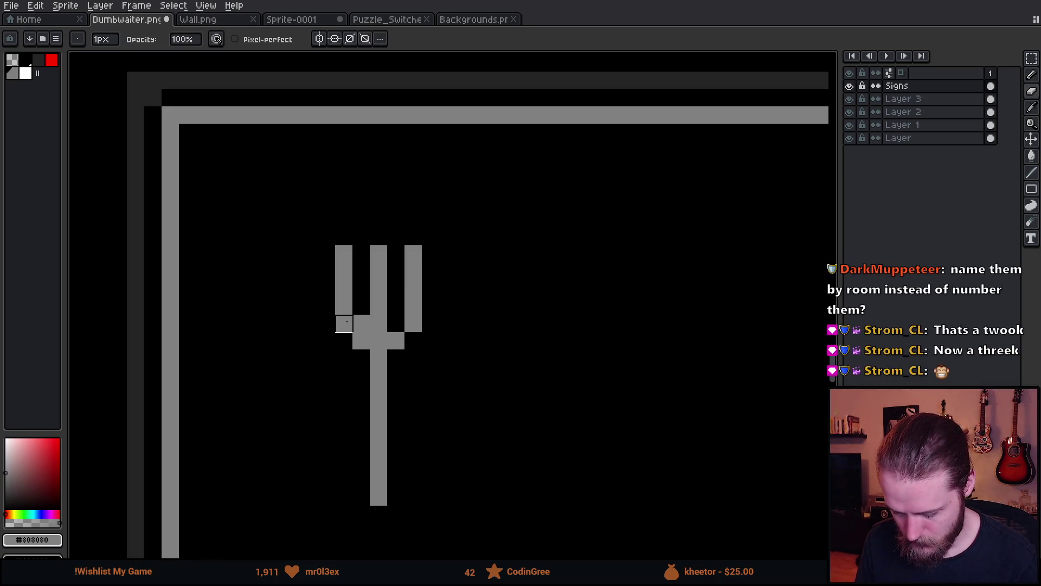
pyautogui.click(344, 323)
pyautogui.click(361, 341)
pyautogui.press('b')
pyautogui.click(396, 323)
pyautogui.press('e')
pyautogui.click(395, 341)
pyautogui.click(414, 323)
pyautogui.moveTo(413, 324); pyautogui.dragTo(414, 219)
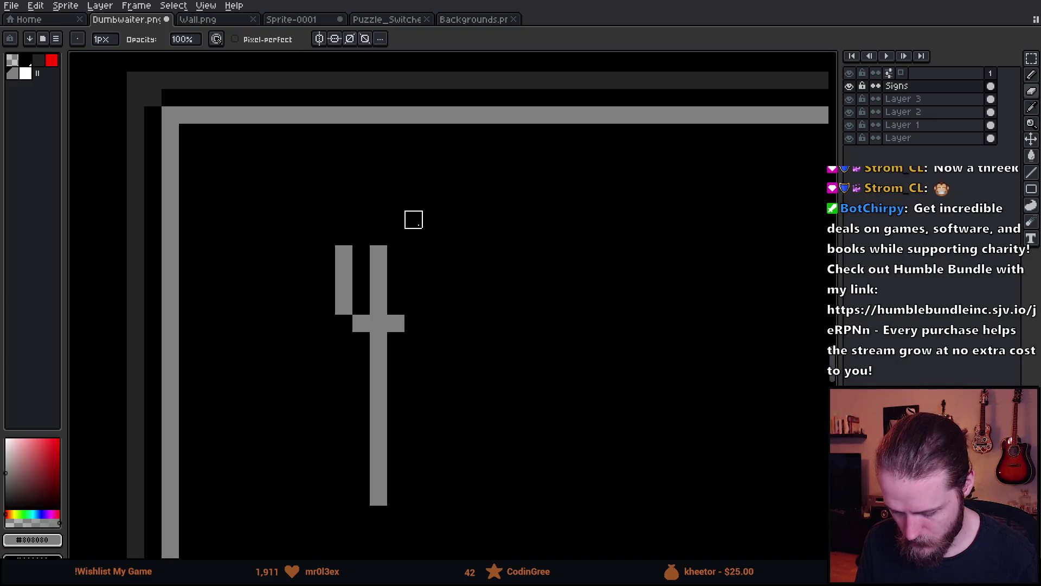
pyautogui.moveTo(344, 323); pyautogui.dragTo(344, 220)
# - Repaint the middle prong in dark grey and a left prong in lighter grey
pyautogui.click(40, 62)
pyautogui.press('b')
pyautogui.moveTo(378, 305); pyautogui.dragTo(378, 249)
pyautogui.click(25, 73)
pyautogui.moveTo(361, 306)
pyautogui.mouseDown()
pyautogui.moveTo(359, 247)
pyautogui.moveTo(399, 263)
pyautogui.moveTo(401, 313)
pyautogui.mouseUp()
pyautogui.scroll(-5, 421, 320)
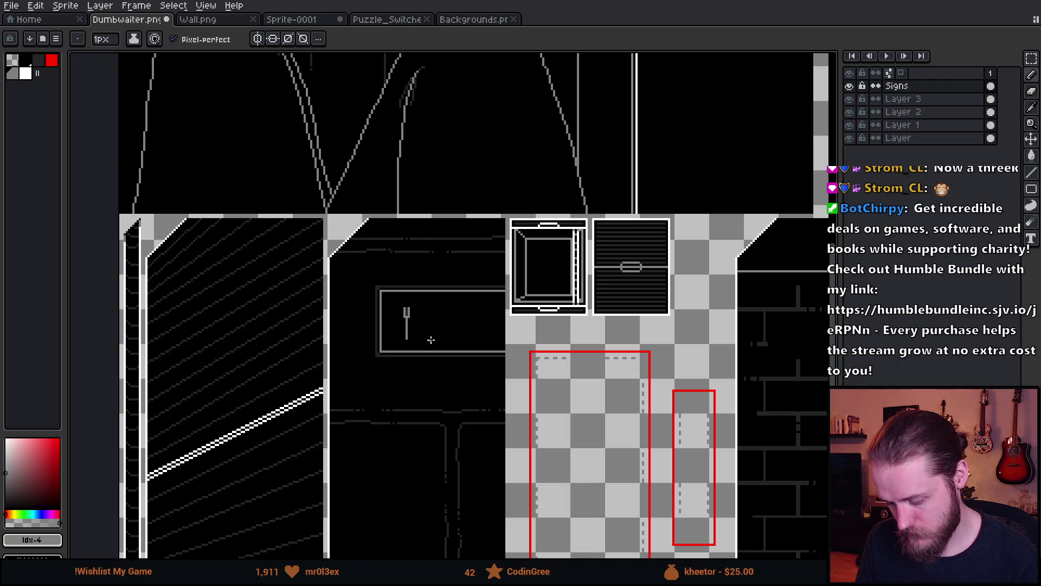
pyautogui.scroll(6, 431, 339)
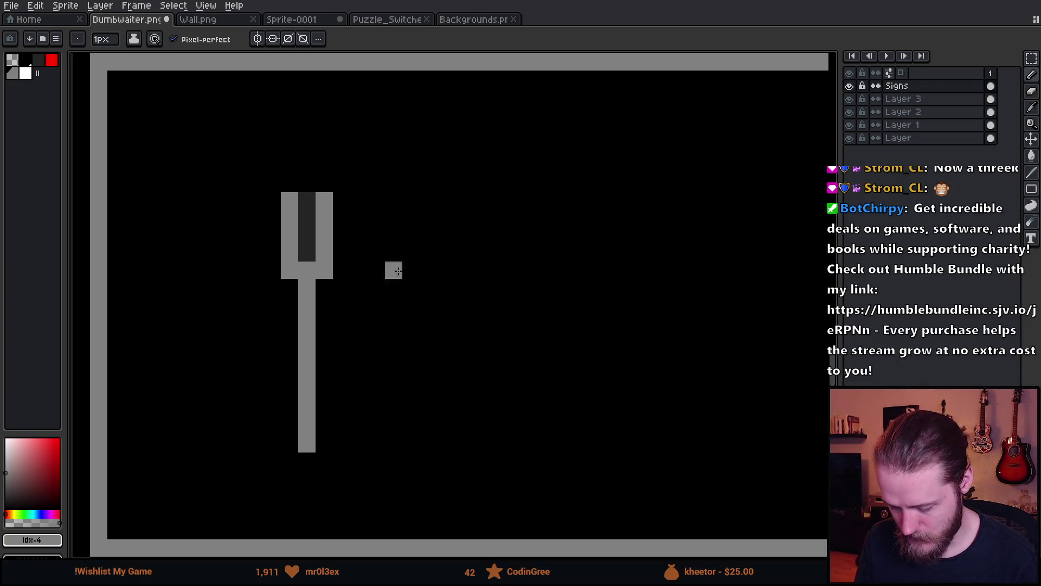
# - Draw a vertical knife to the right of the plate
pyautogui.scroll(17, 456, 365)
pyautogui.scroll(-2, 495, 353)
pyautogui.scroll(-1, 488, 336)
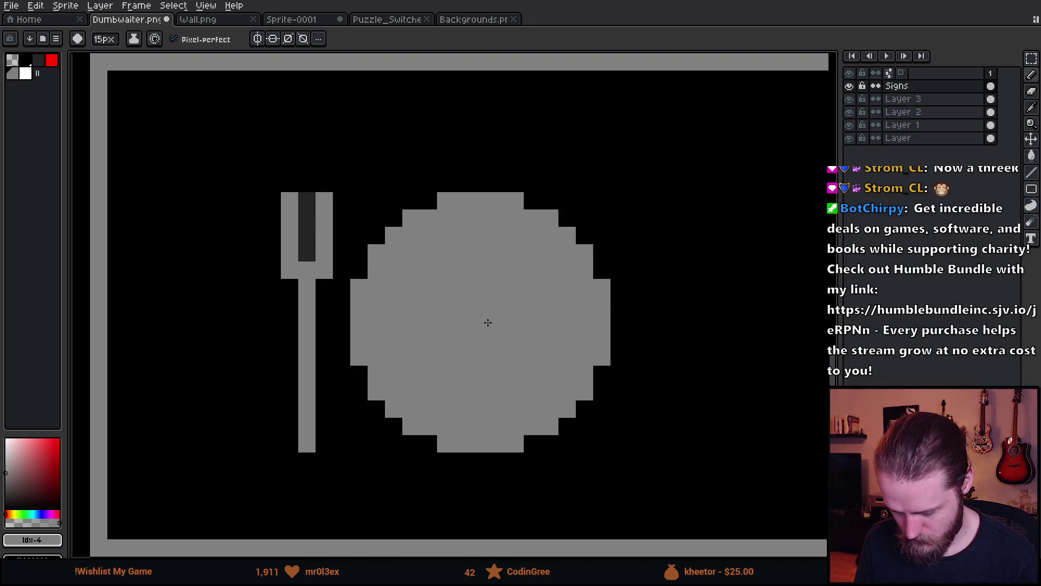
pyautogui.scroll(-4, 488, 322)
pyautogui.scroll(-14, 541, 328)
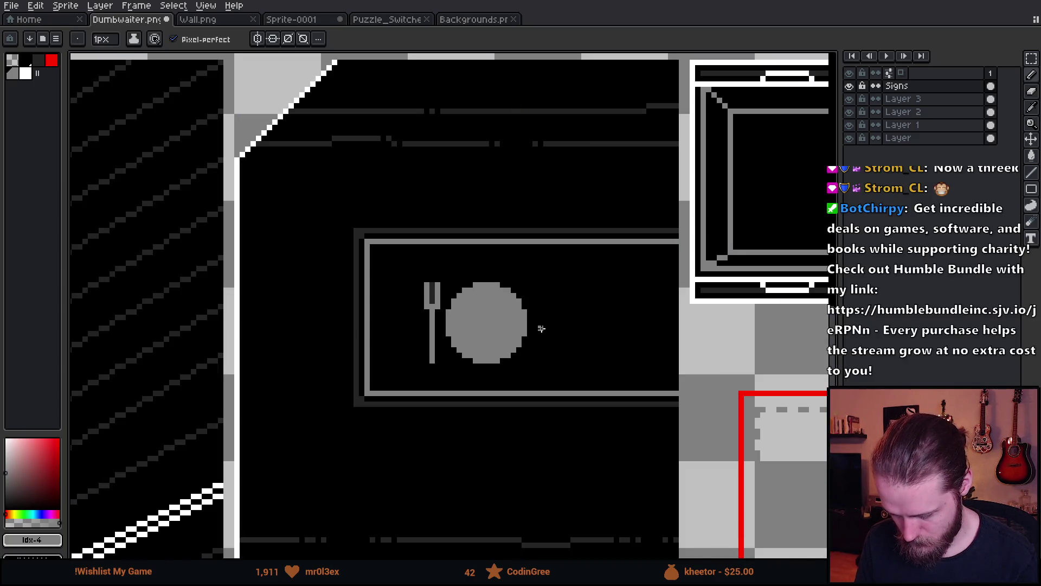
pyautogui.scroll(2, 541, 328)
pyautogui.moveTo(548, 378)
pyautogui.mouseDown()
pyautogui.moveTo(548, 248)
pyautogui.moveTo(541, 330)
pyautogui.mouseUp()
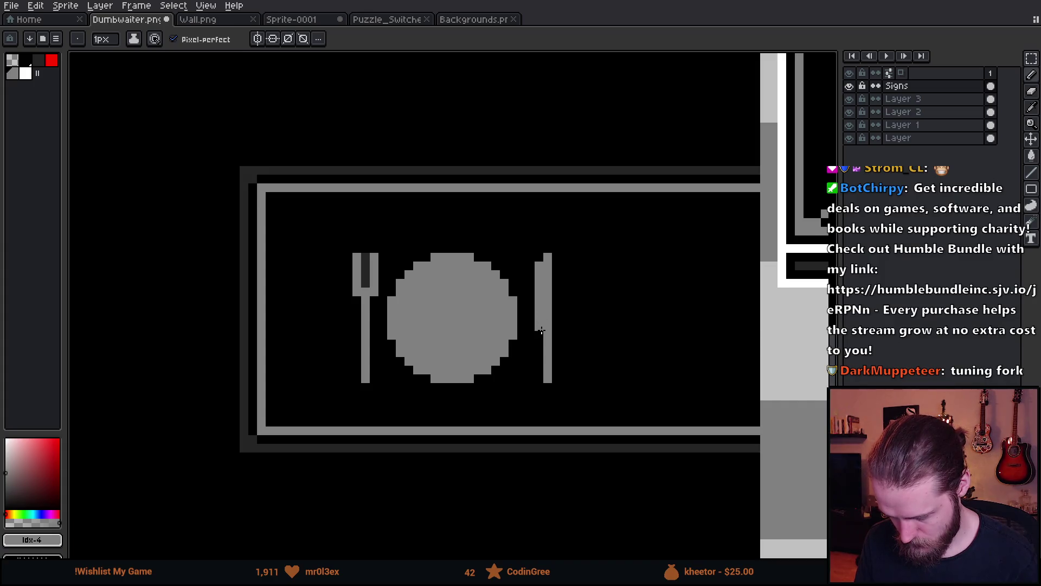
pyautogui.scroll(-4, 541, 330)
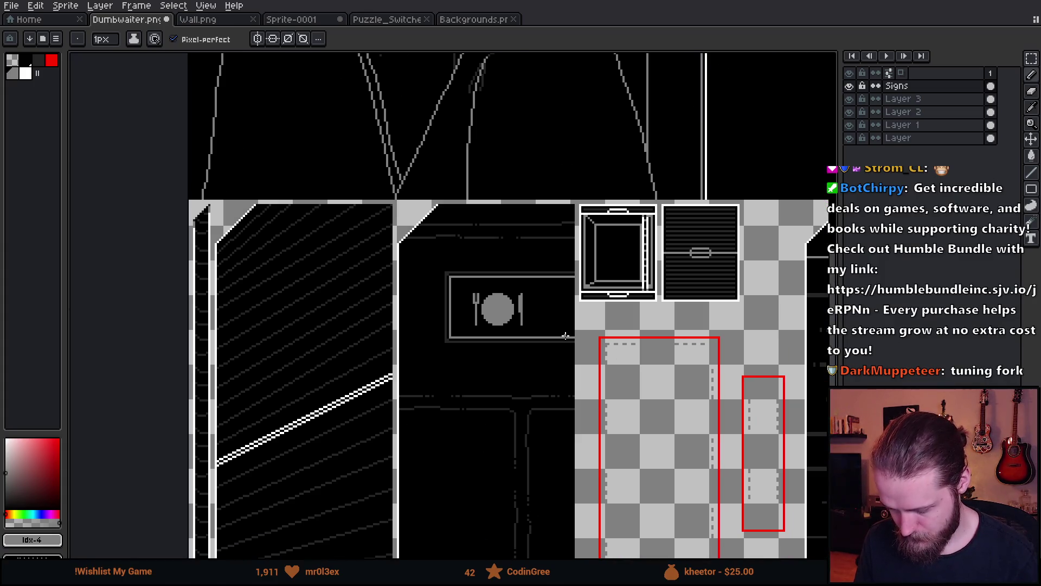
pyautogui.scroll(5, 512, 325)
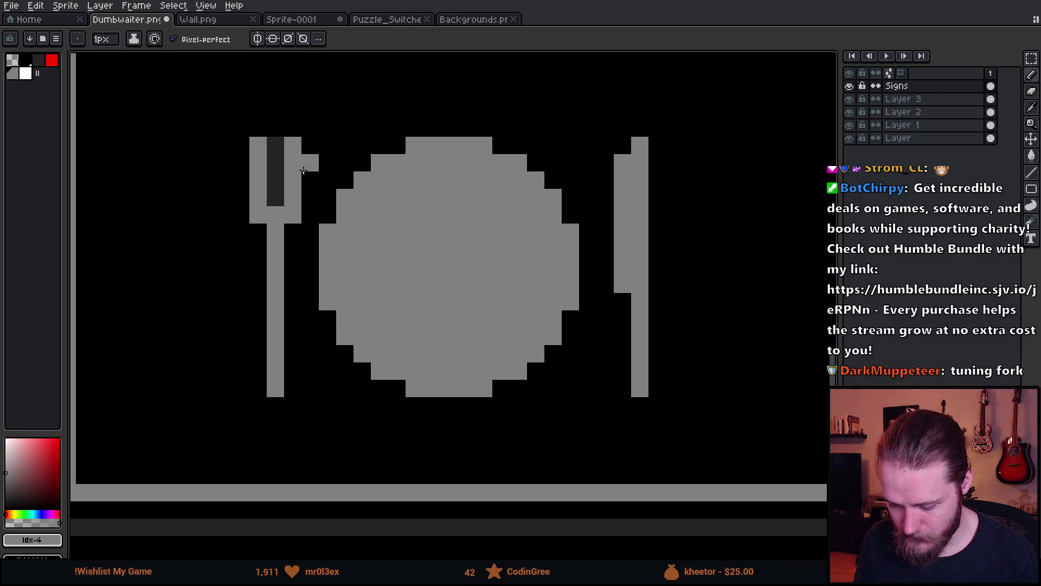
# - With black, thin the plate's upper-left arc, upper-right edge and lower stair-step edges
pyautogui.keyDown('alt'); pyautogui.click(280, 157); pyautogui.keyUp('alt')
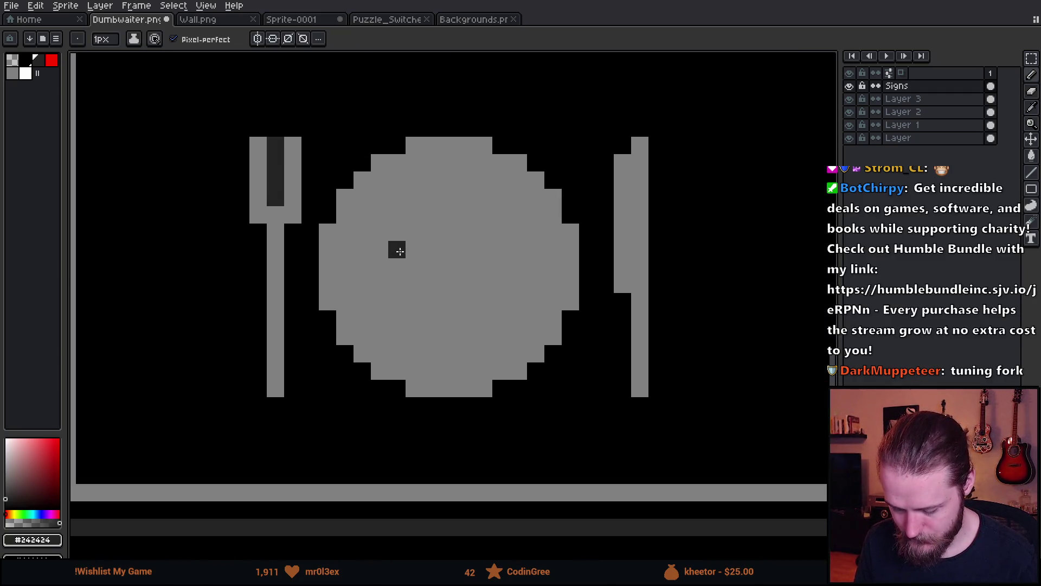
pyautogui.keyDown('alt'); pyautogui.click(361, 108); pyautogui.keyUp('alt')
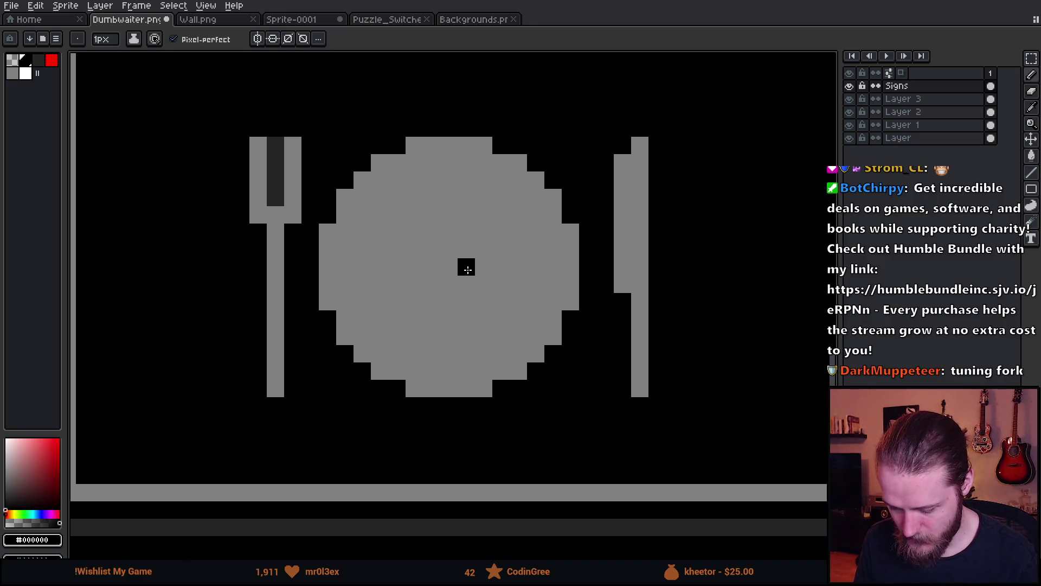
pyautogui.keyDown('alt'); pyautogui.scroll(9, 464, 274); pyautogui.keyUp('alt')
pyautogui.keyDown('alt'); pyautogui.scroll(3, 464, 274); pyautogui.keyUp('alt')
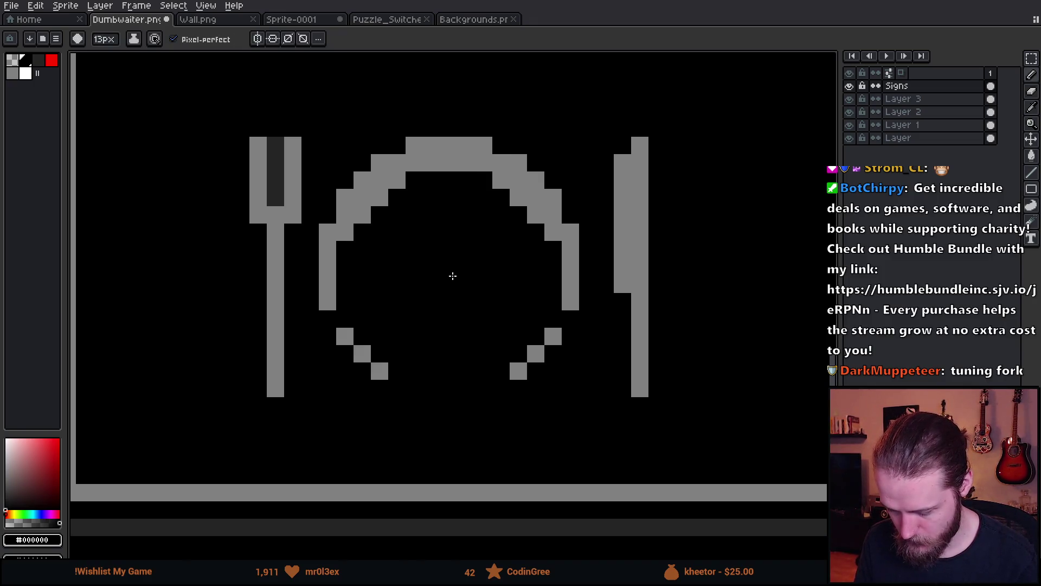
pyautogui.keyDown('alt'); pyautogui.scroll(-2, 451, 272); pyautogui.keyUp('alt')
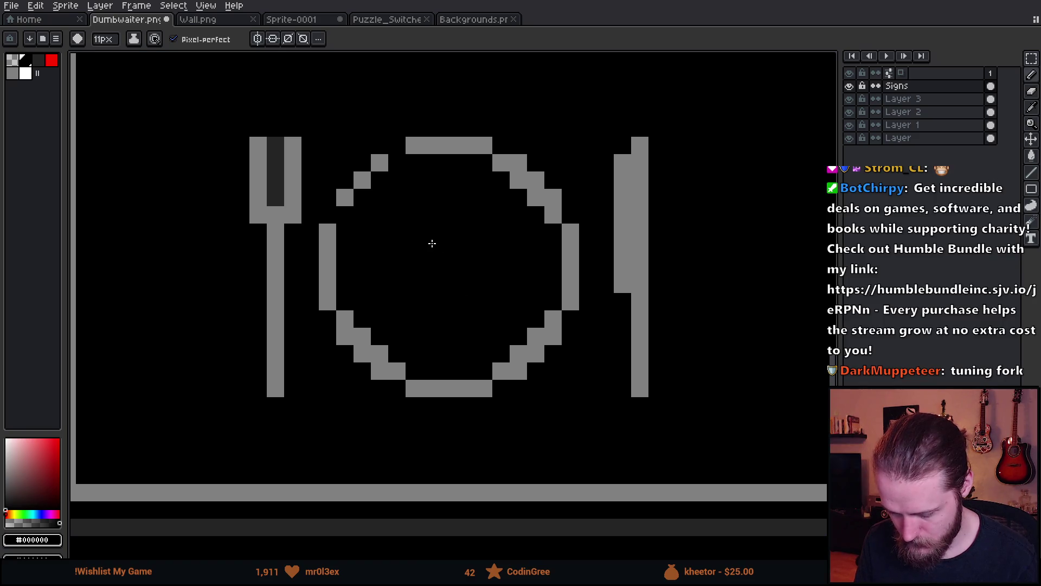
pyautogui.scroll(-1, 432, 242)
pyautogui.keyDown('alt'); pyautogui.scroll(-2, 427, 244); pyautogui.keyUp('alt')
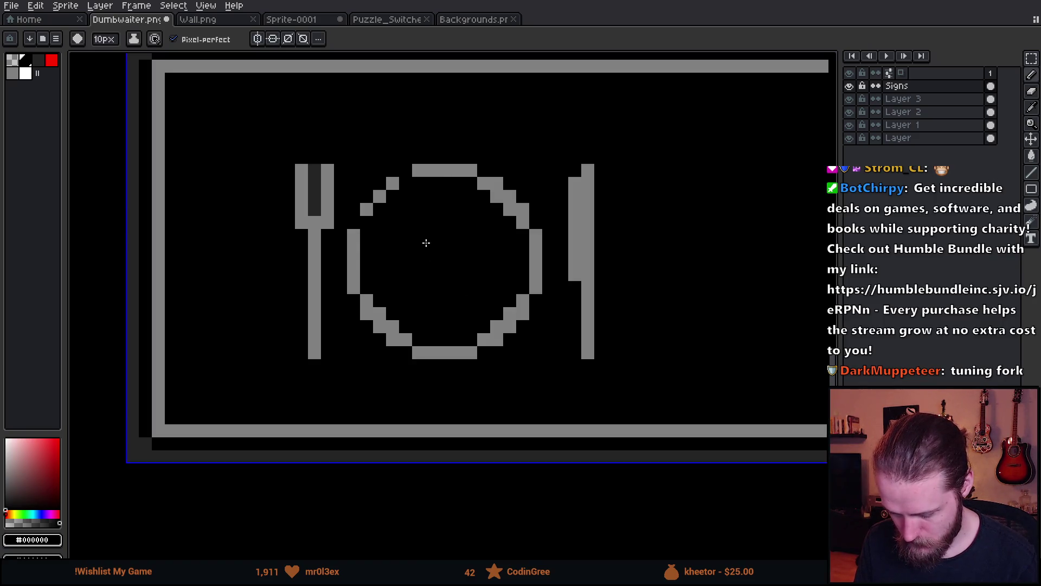
pyautogui.keyDown('alt'); pyautogui.scroll(-2, 418, 237); pyautogui.keyUp('alt')
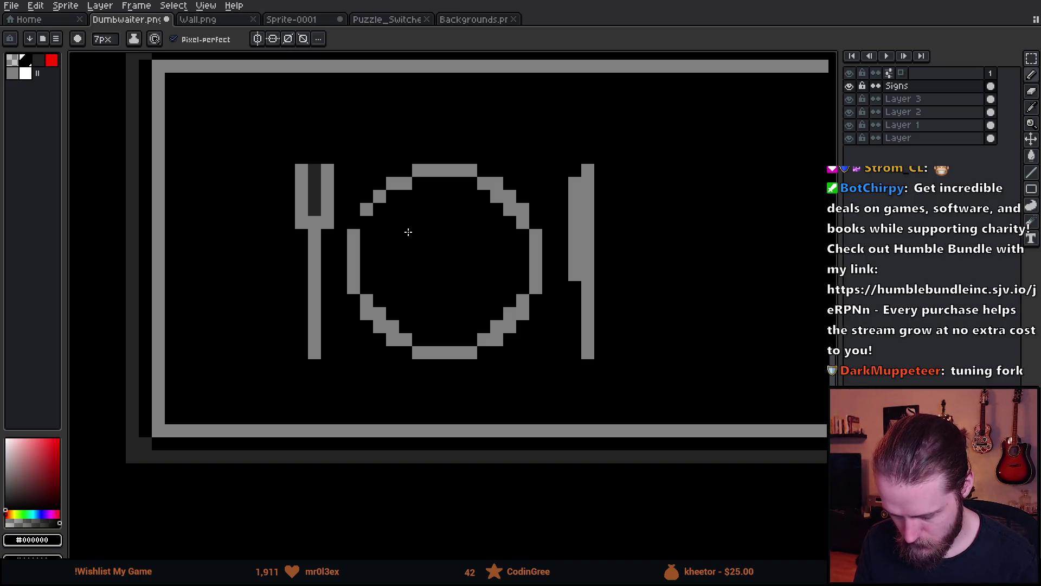
pyautogui.keyDown('alt'); pyautogui.scroll(-3, 411, 234); pyautogui.keyUp('alt')
pyautogui.moveTo(388, 215); pyautogui.dragTo(394, 194)
pyautogui.click(503, 210)
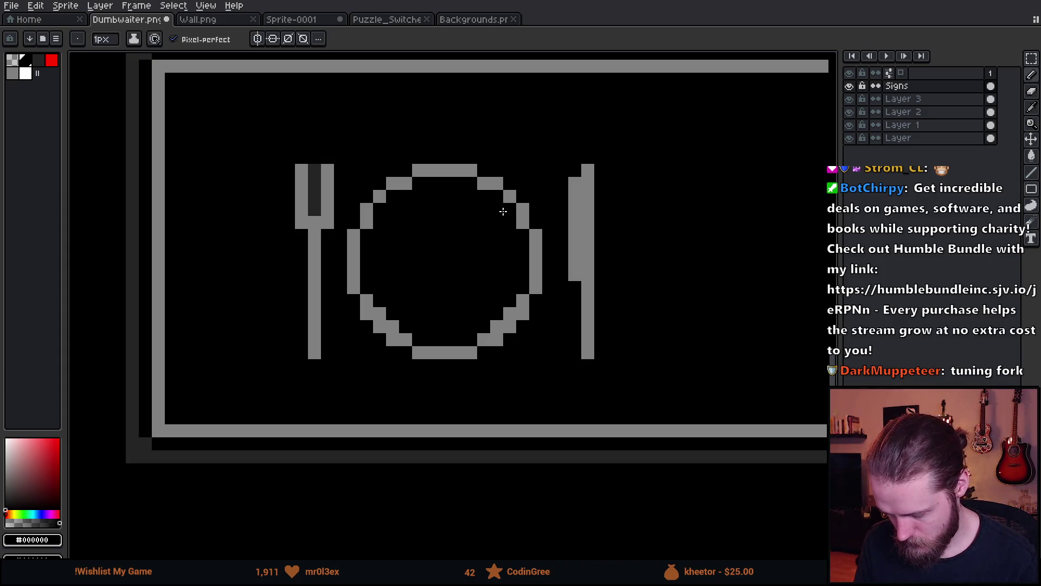
pyautogui.moveTo(512, 305)
pyautogui.mouseDown()
pyautogui.moveTo(500, 325)
pyautogui.moveTo(400, 330)
pyautogui.moveTo(384, 314)
pyautogui.mouseUp()
# - Enlarge the brush to 11 pixels and pick black from the sign's background
pyautogui.press('i')
pyautogui.click(324, 193)
pyautogui.press('b')
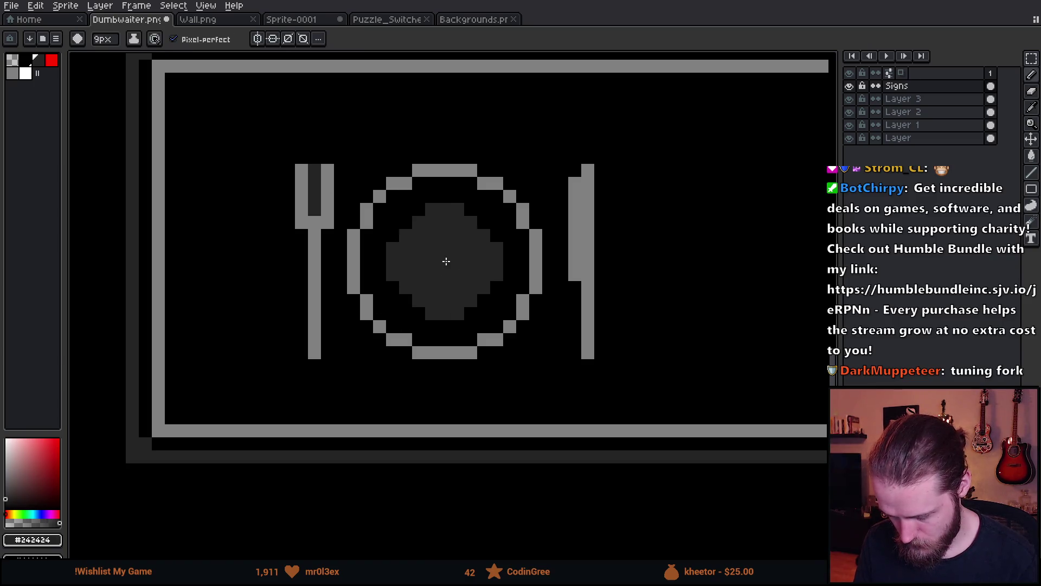
pyautogui.press('+')
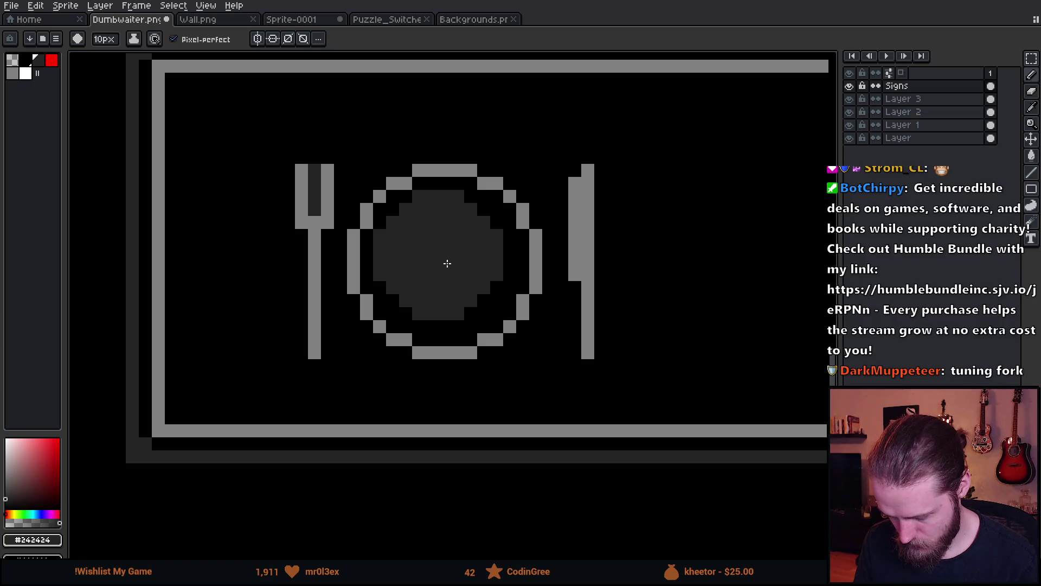
pyautogui.press('+')
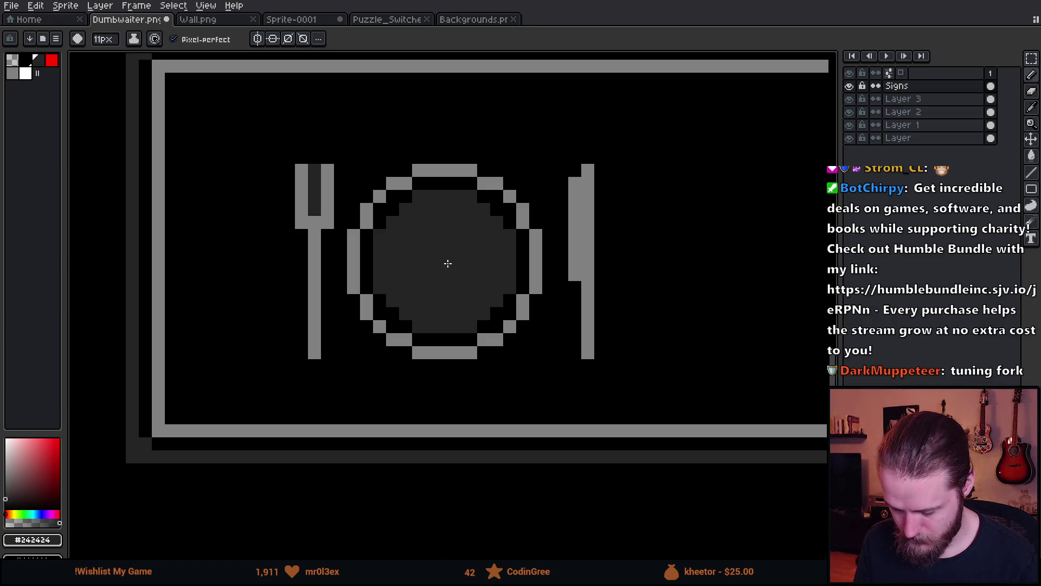
pyautogui.scroll(-3, 448, 263)
pyautogui.scroll(5, 460, 298)
pyautogui.press('i')
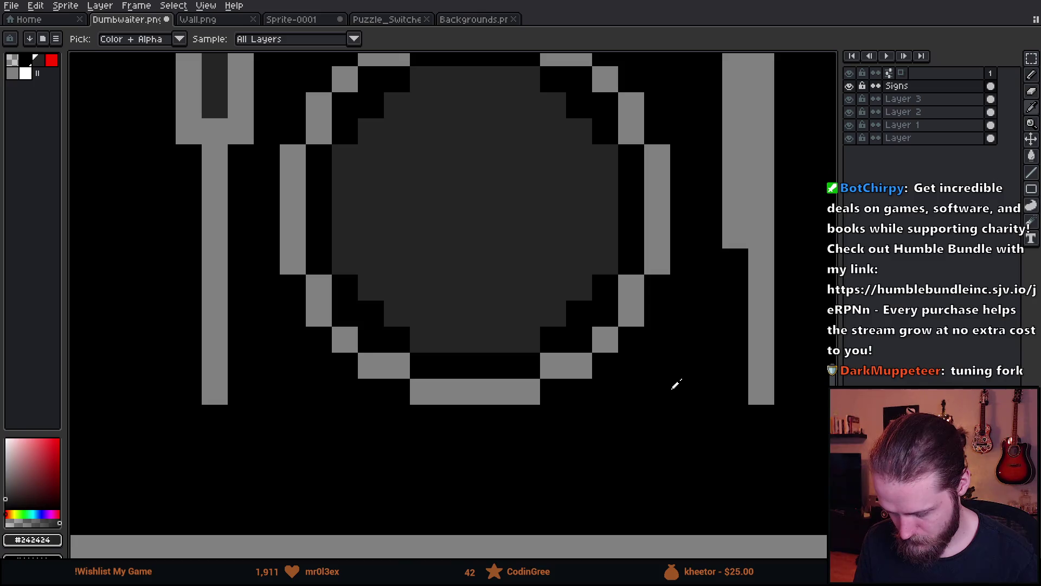
pyautogui.click(676, 384)
pyautogui.press('b')
# - Paint black over the plate's dark centre, shrinking the brush to 8 px, and undo the last dab
pyautogui.scroll(1, 454, 228)
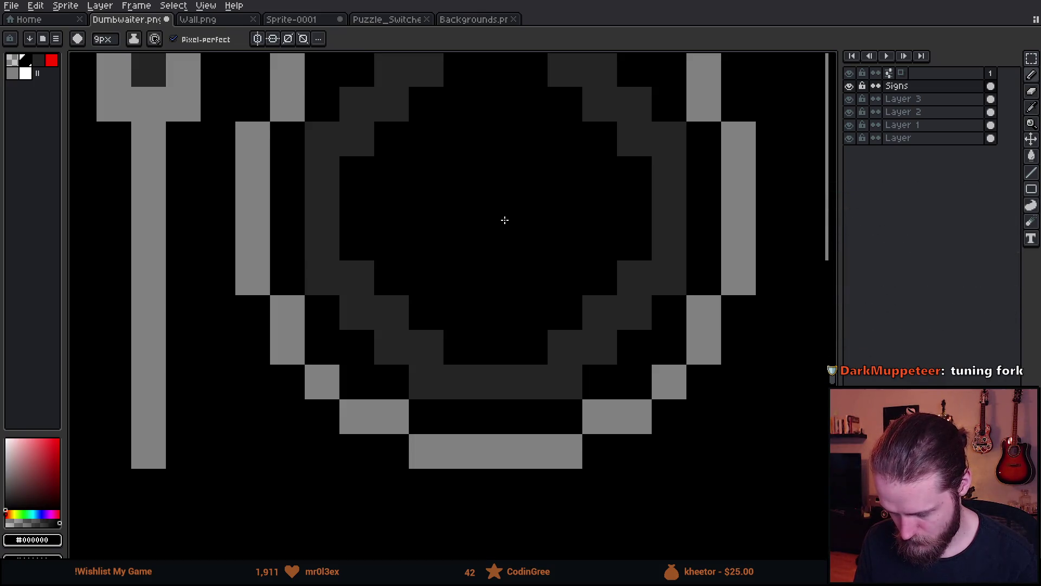
pyautogui.moveTo(505, 219); pyautogui.dragTo(448, 281)
pyautogui.press('-')
pyautogui.click(437, 263)
pyautogui.click(466, 260)
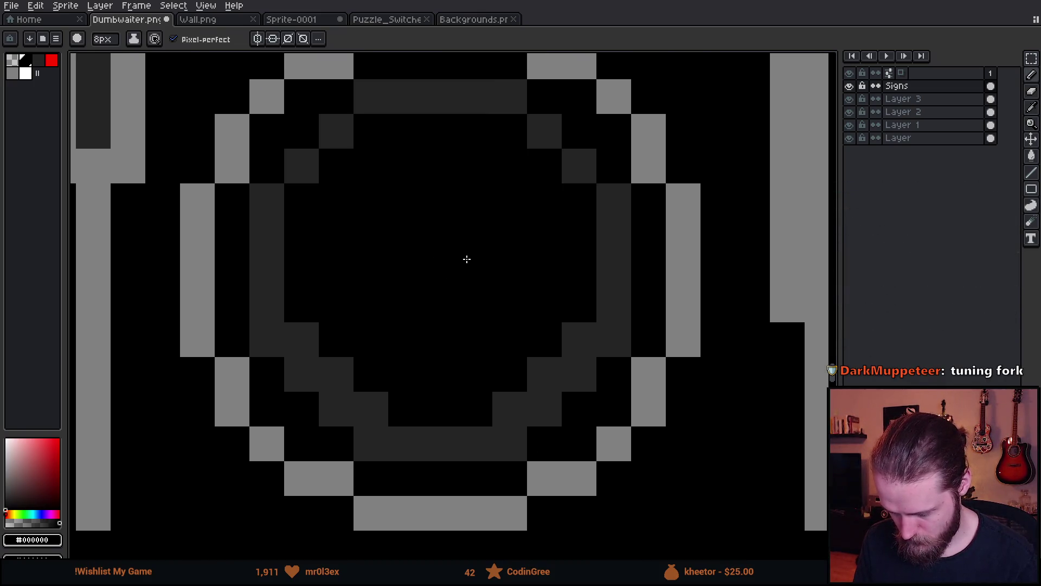
pyautogui.click(477, 298)
pyautogui.click(401, 297)
pyautogui.hotkey('ctrl', 'z')
pyautogui.scroll(-6, 429, 301)
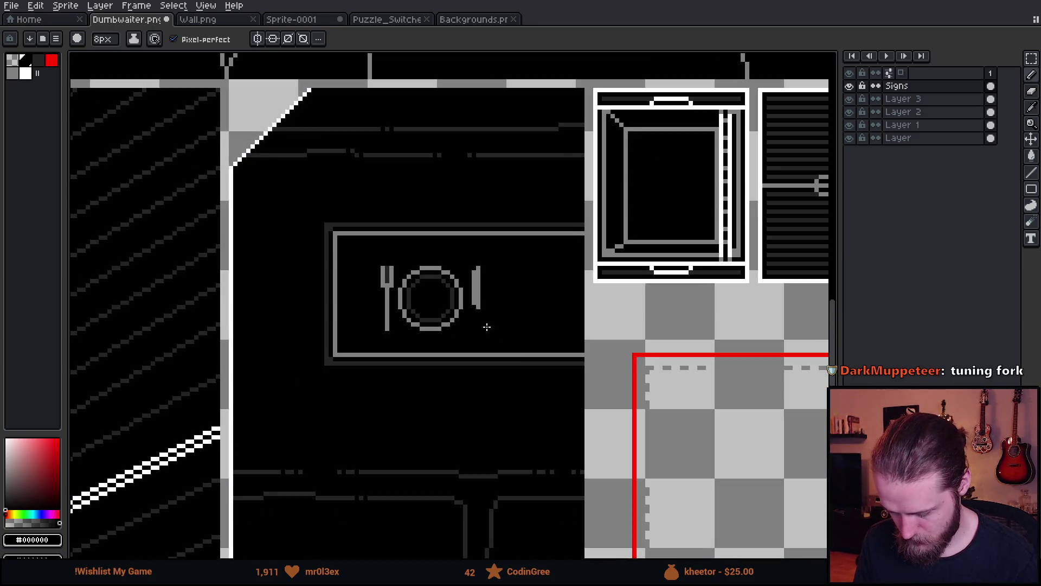
# - Select the fork-and-plate sign, move it about 20 px left and up, and deselect
pyautogui.scroll(-3, 476, 324)
pyautogui.scroll(2, 553, 375)
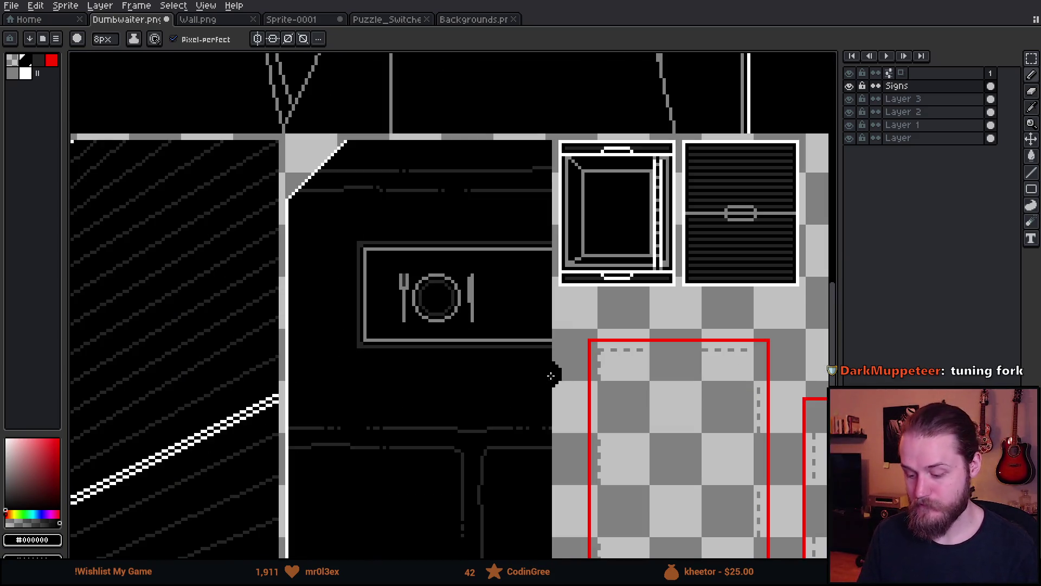
pyautogui.scroll(4, 474, 360)
pyautogui.press('b')
pyautogui.scroll(-5, 629, 434)
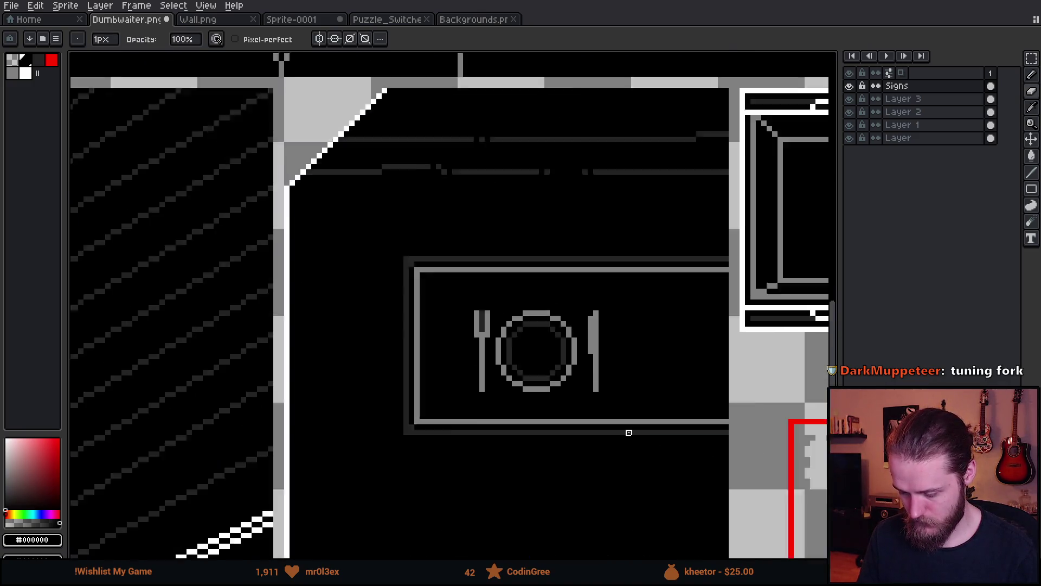
pyautogui.scroll(-2, 574, 389)
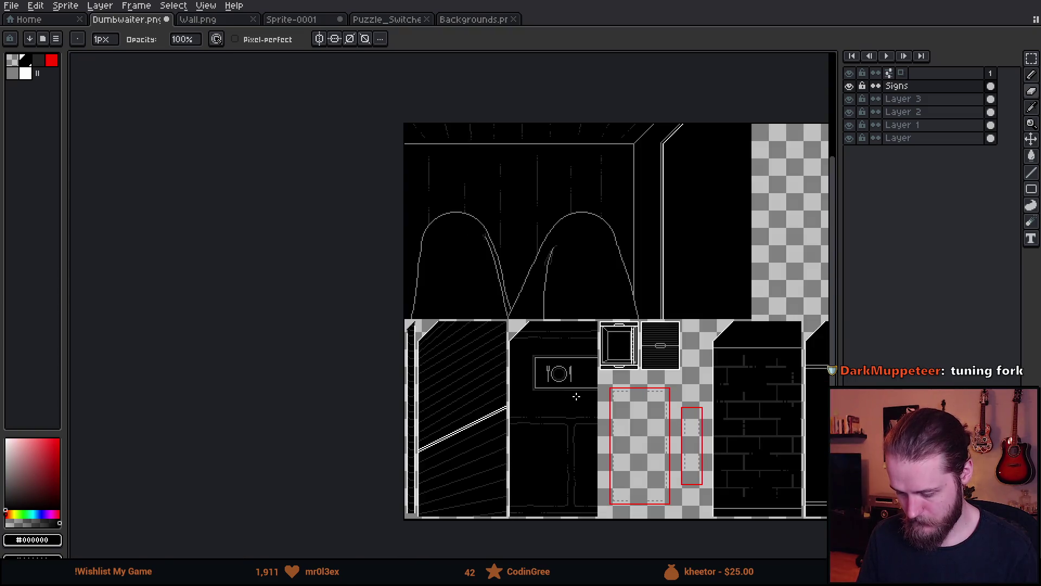
pyautogui.scroll(5, 576, 396)
pyautogui.press('m')
pyautogui.moveTo(413, 228)
pyautogui.mouseDown()
pyautogui.moveTo(620, 349)
pyautogui.moveTo(604, 344)
pyautogui.mouseUp()
pyautogui.moveTo(557, 318); pyautogui.dragTo(535, 313)
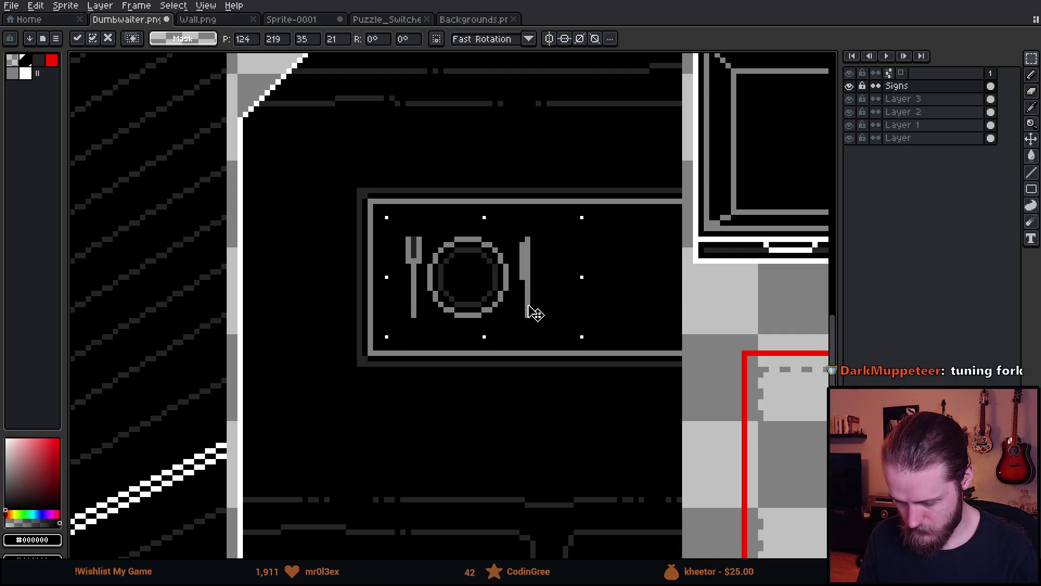
pyautogui.click(558, 418)
pyautogui.scroll(1, 484, 244)
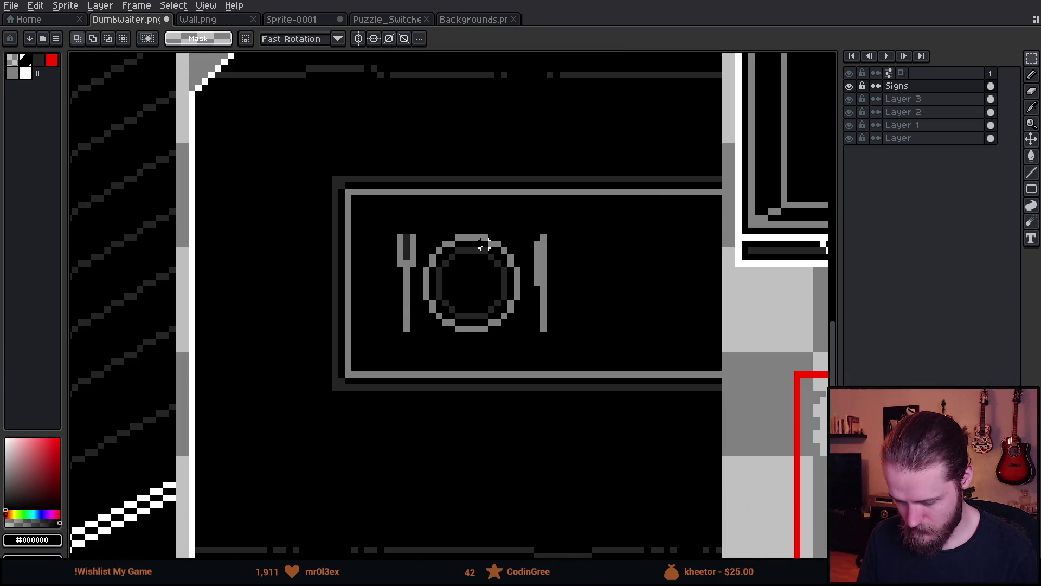
# - Pick the plate outline's grey and toggle the Signs layer off and on to compare
pyautogui.press('i')
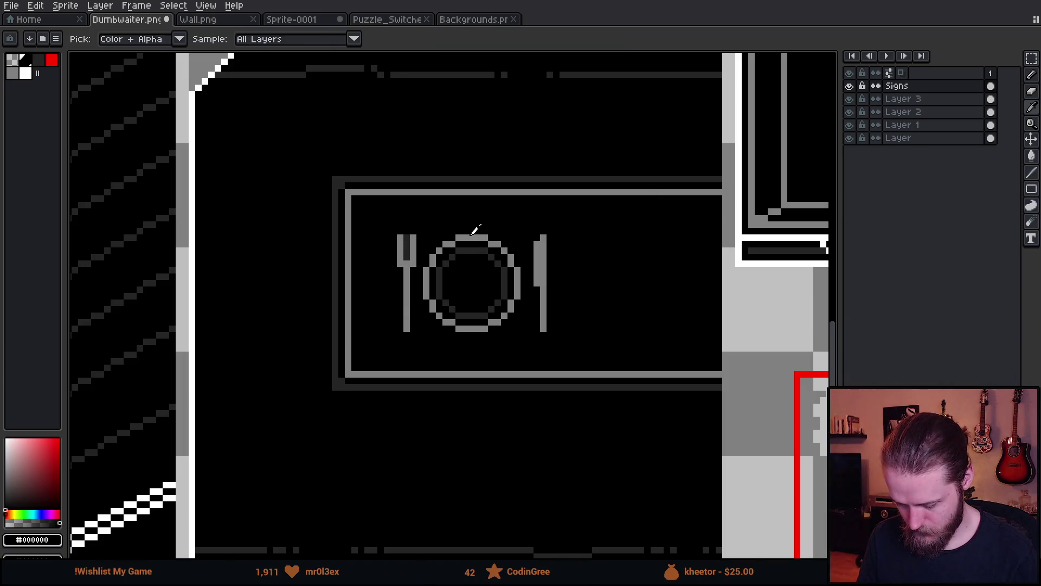
pyautogui.click(472, 235)
pyautogui.press('b')
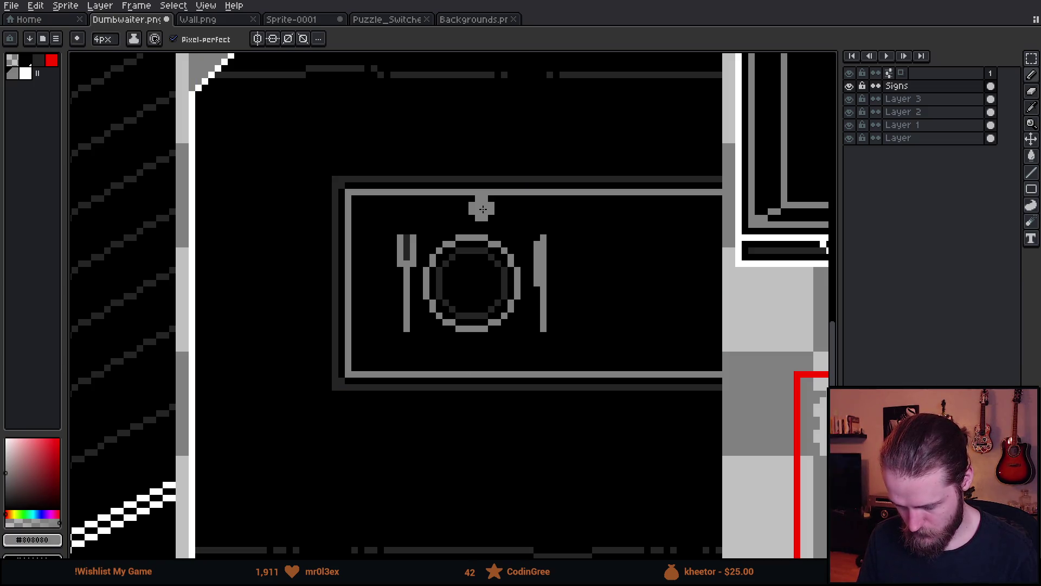
pyautogui.scroll(-2, 474, 214)
pyautogui.click(849, 85)
pyautogui.click(849, 85)
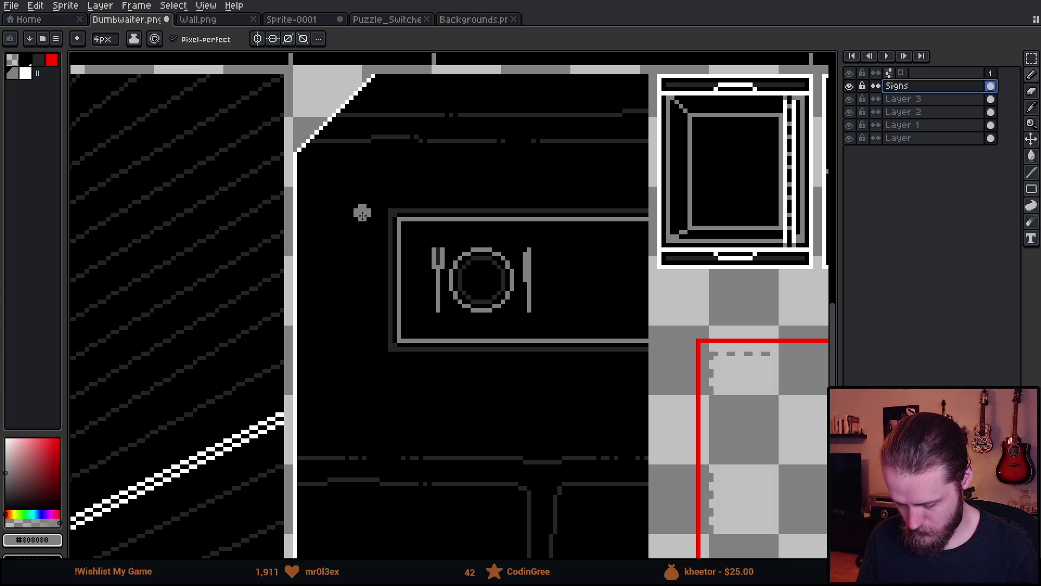
# - Place a grey spacing dot left of the fork as a guide for the frame edge
pyautogui.press('m')
pyautogui.moveTo(368, 184)
pyautogui.mouseDown()
pyautogui.moveTo(389, 360)
pyautogui.moveTo(410, 374)
pyautogui.mouseUp()
pyautogui.hotkey('ctrl', 'd')
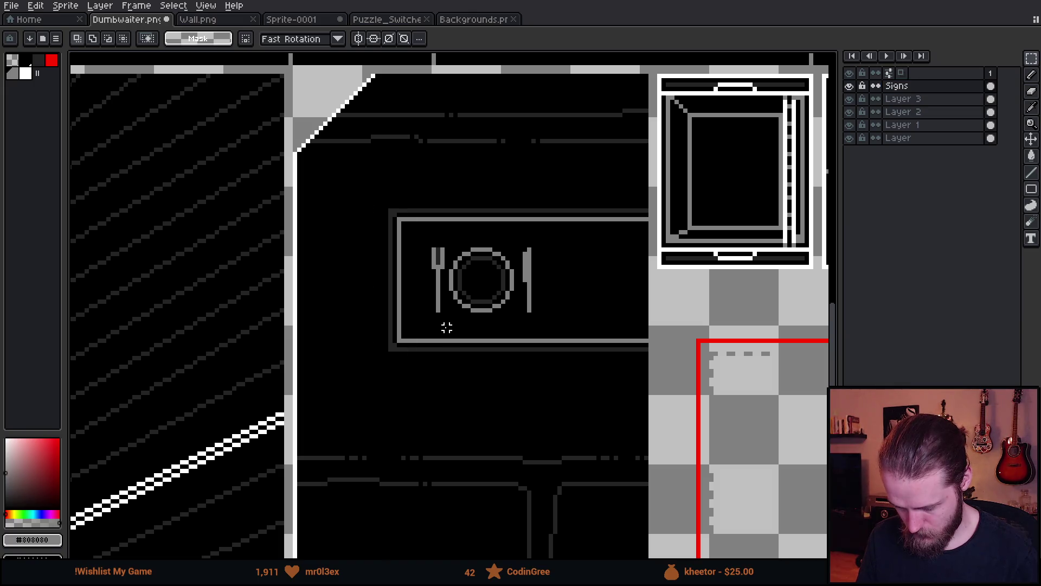
pyautogui.scroll(3, 417, 249)
pyautogui.press('b')
pyautogui.click(416, 248)
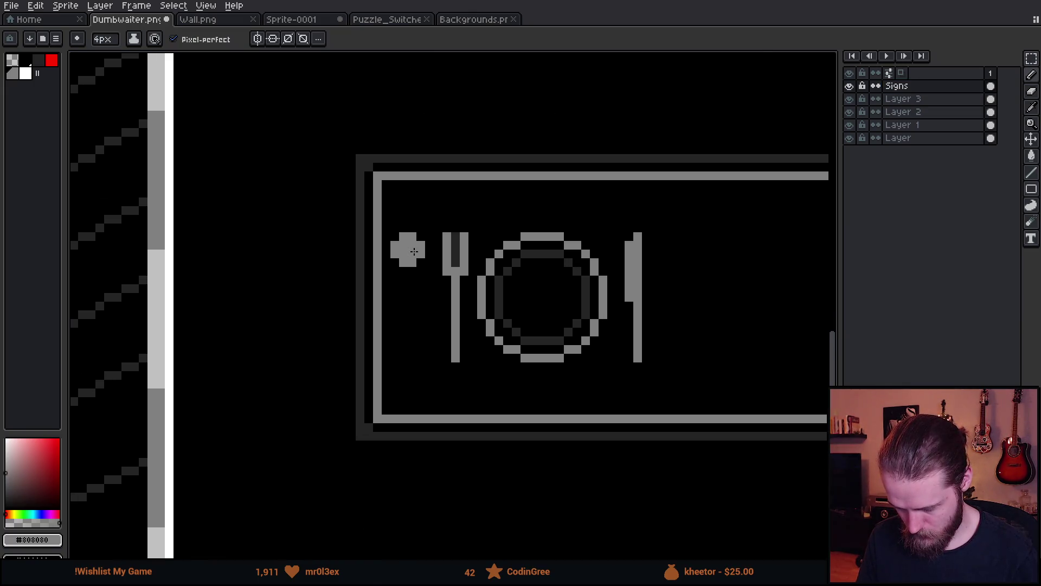
pyautogui.press('m')
pyautogui.moveTo(330, 112)
pyautogui.mouseDown()
pyautogui.moveTo(377, 433)
pyautogui.moveTo(407, 412)
pyautogui.mouseUp()
pyautogui.hotkey('ctrl', 'd')
# - Move the frame's left edge strip to the right, mirror it horizontally and position it beside the knife
pyautogui.hscroll(2, 518, 362)
pyautogui.moveTo(517, 363); pyautogui.dragTo(414, 344)
pyautogui.moveTo(135, 85)
pyautogui.mouseDown()
pyautogui.moveTo(232, 349)
pyautogui.moveTo(239, 435)
pyautogui.moveTo(250, 444)
pyautogui.mouseUp()
pyautogui.moveTo(195, 352); pyautogui.dragTo(569, 360)
pyautogui.press('Left')
pyautogui.press('Left')
pyautogui.press('Left')
pyautogui.hotkey('shift', 'h')
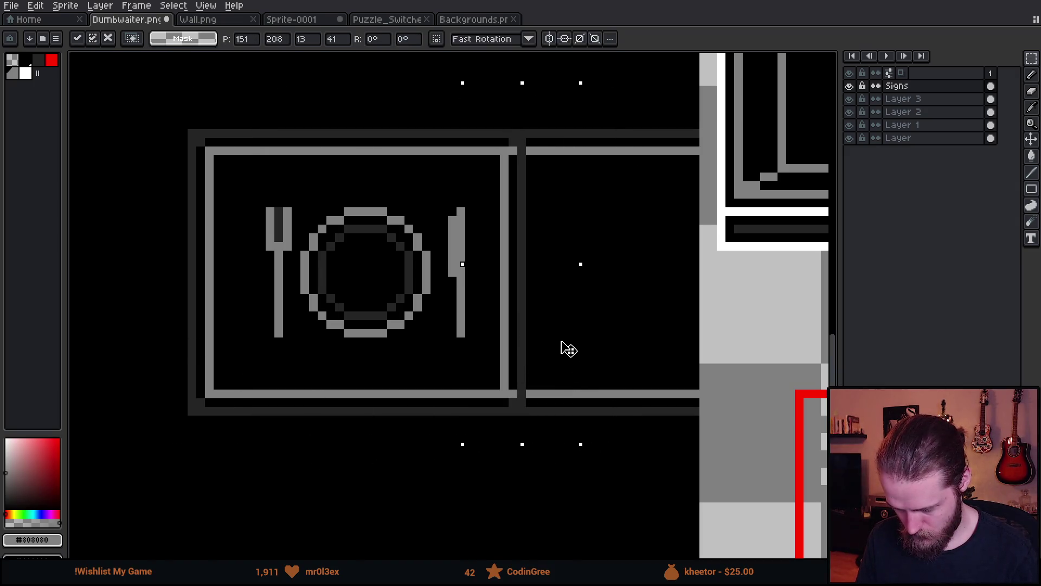
pyautogui.moveTo(566, 356)
pyautogui.mouseDown()
pyautogui.moveTo(552, 344)
pyautogui.moveTo(586, 349)
pyautogui.mouseUp()
pyautogui.press('b')
# - Add a grey spacing dot clear of the knife, then erase the temporary guide dots
pyautogui.click(489, 268)
pyautogui.hotkey('ctrl', 'z')
pyautogui.click(492, 266)
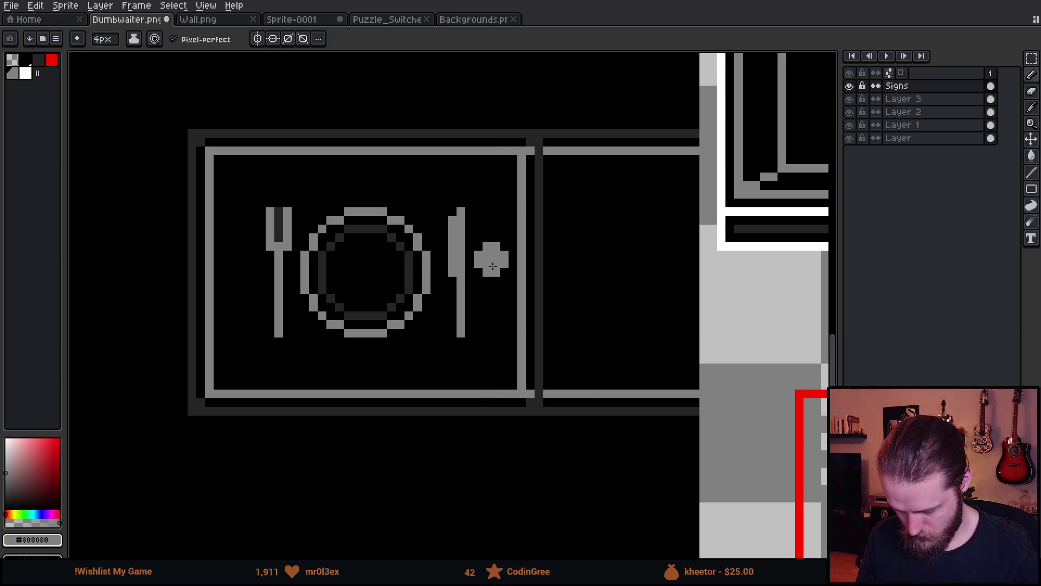
pyautogui.scroll(-4, 492, 266)
pyautogui.scroll(2, 546, 248)
pyautogui.press('e')
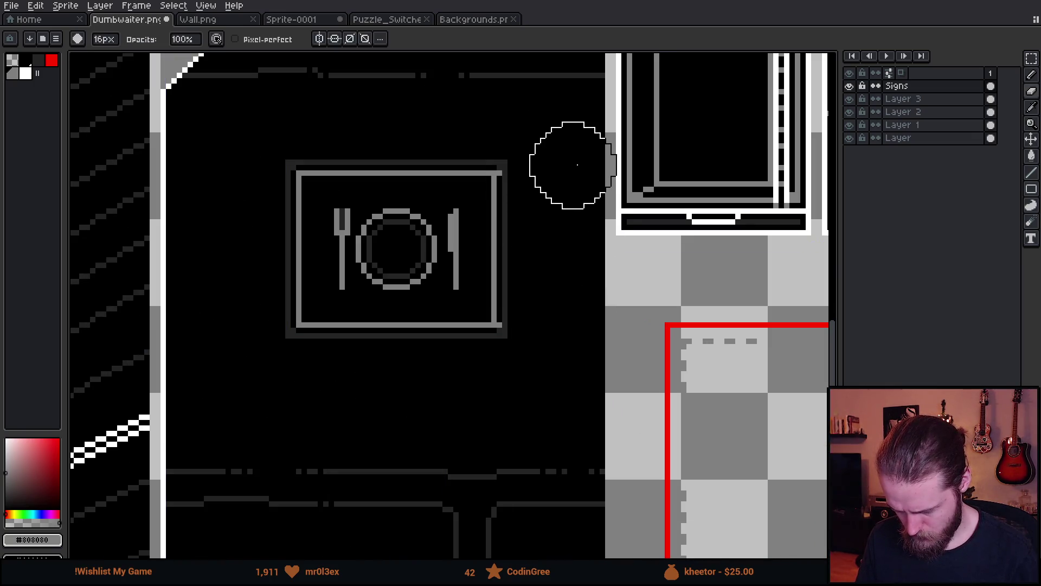
pyautogui.scroll(1, 554, 184)
# - Square off the frame's top-right and bottom-right corners with single pixels
pyautogui.press('b')
pyautogui.click(465, 166)
pyautogui.click(465, 408)
pyautogui.scroll(-5, 465, 401)
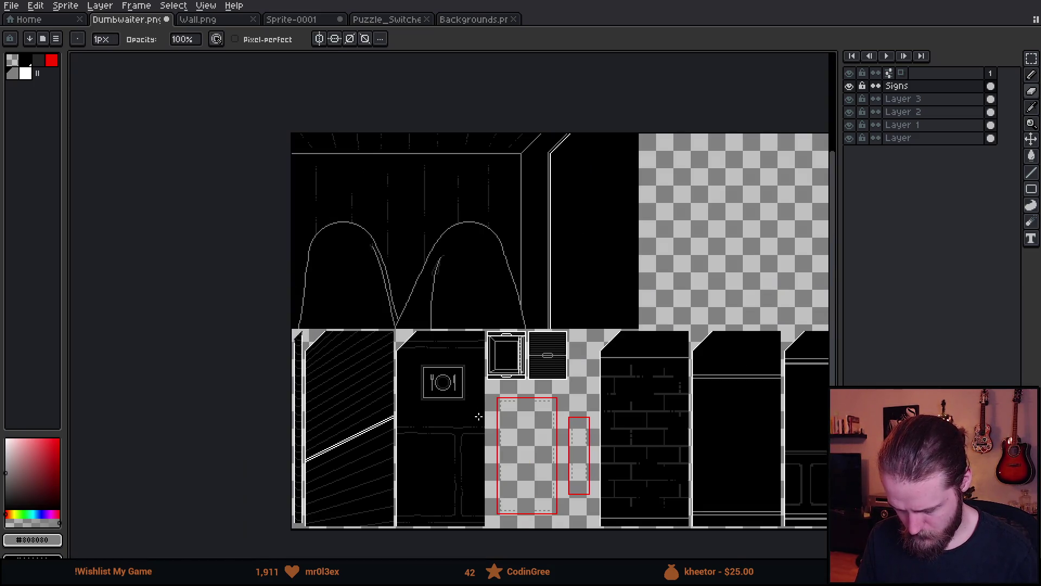
# - Marquee-select the resized plate sign to check it, then deselect
pyautogui.scroll(2, 472, 412)
pyautogui.scroll(1, 424, 370)
pyautogui.press('m')
pyautogui.moveTo(338, 244); pyautogui.dragTo(522, 411)
pyautogui.hotkey('ctrl', 'd')
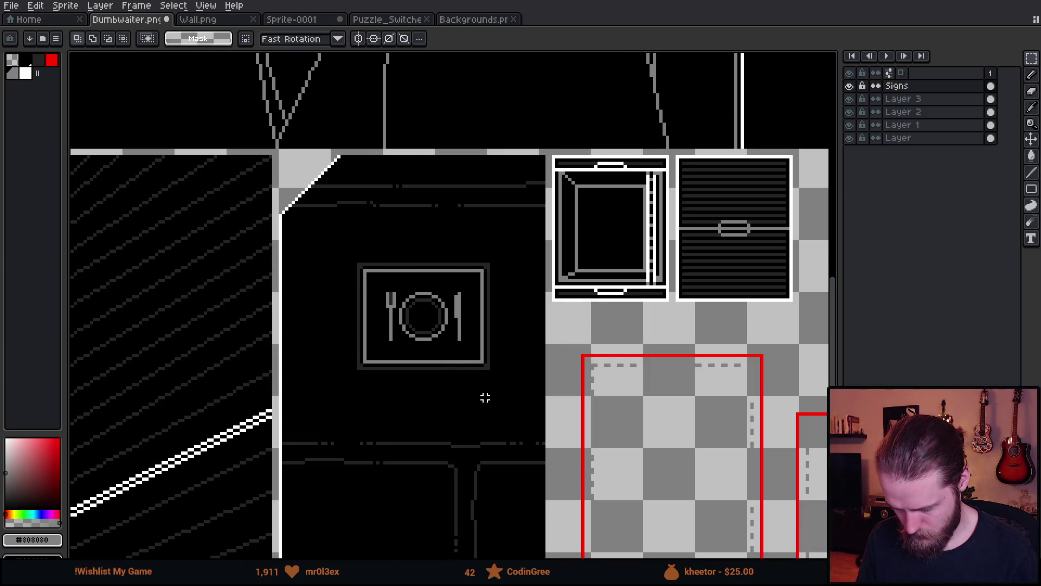
# - Save Dumbwaiter.png and start the Unity game to preview the sign
pyautogui.scroll(-4, 504, 396)
pyautogui.scroll(2, 474, 376)
pyautogui.scroll(2, 498, 344)
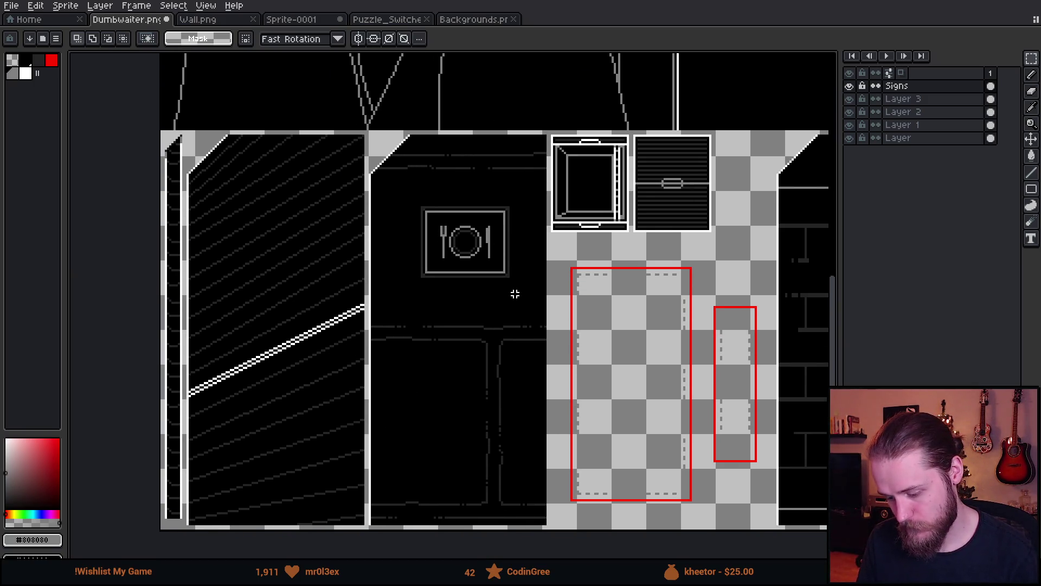
pyautogui.hotkey('ctrl', 's')
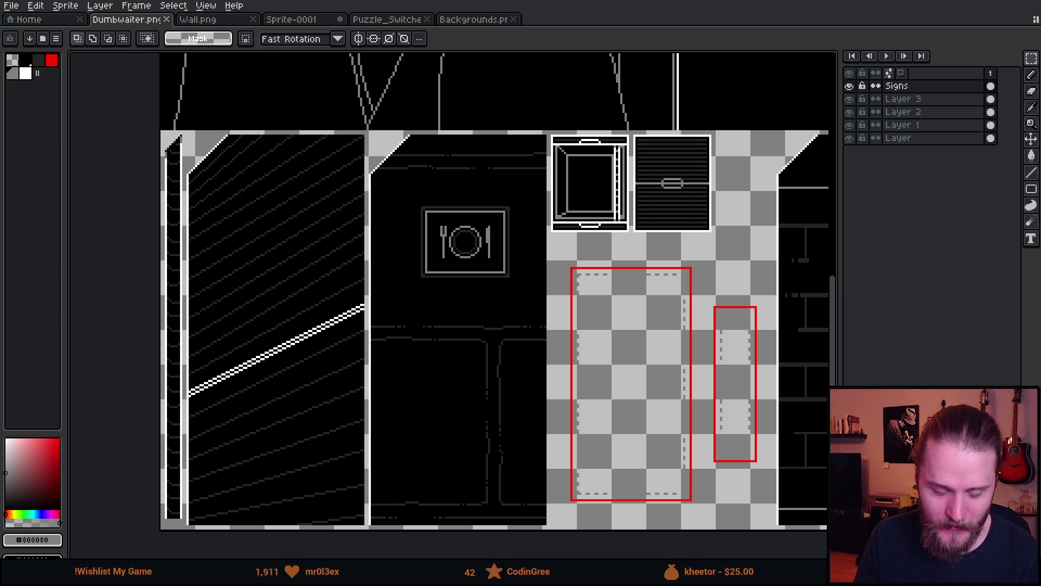
pyautogui.hotkey('alt', 'Tab')
pyautogui.click(504, 31)
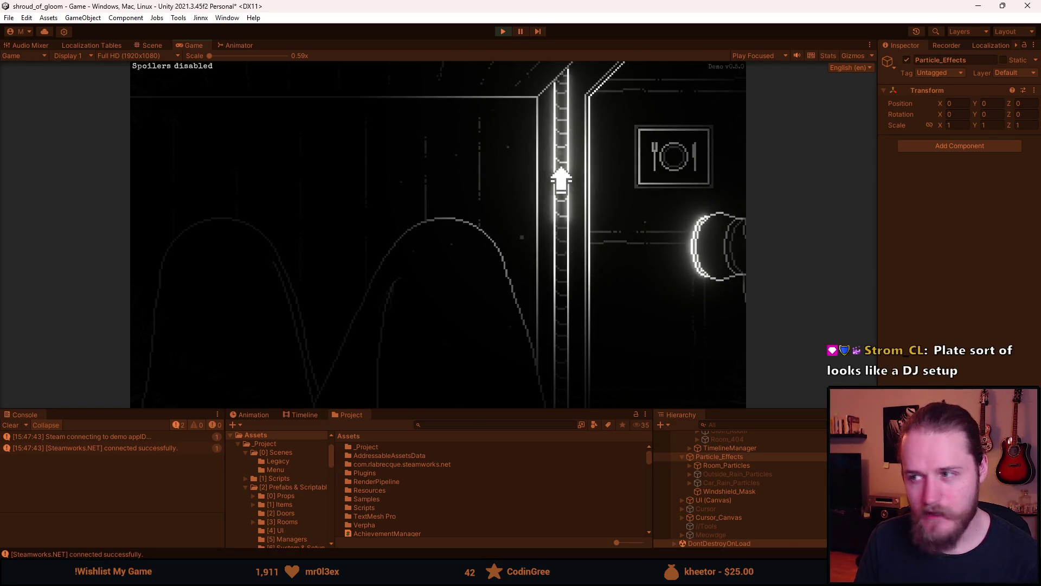
# - Pause and stop the Unity playtest, then return to the Aseprite sprite sheet
pyautogui.press('Escape')
pyautogui.click(506, 33)
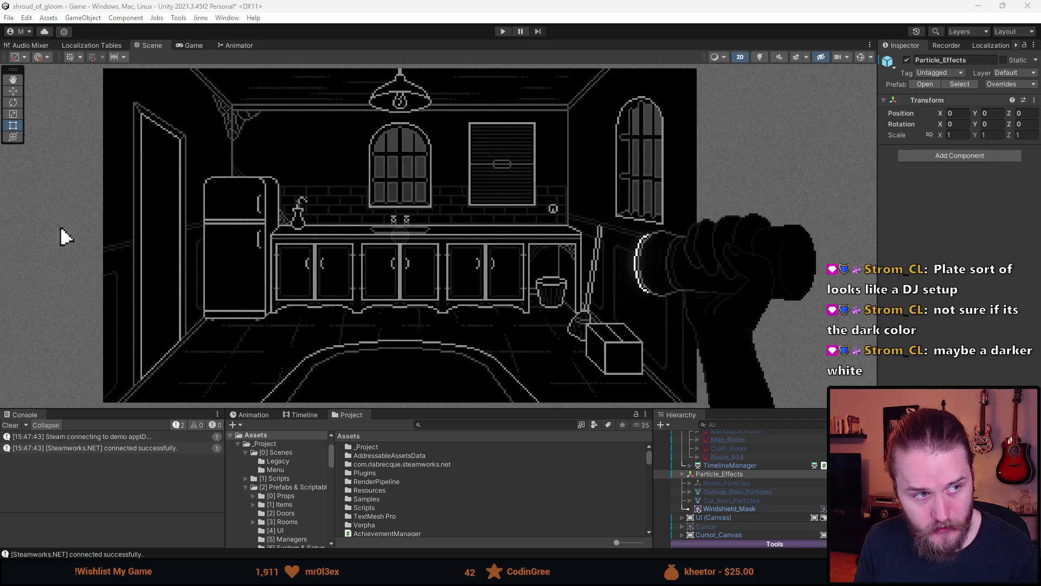
pyautogui.hotkey('alt', 'Tab')
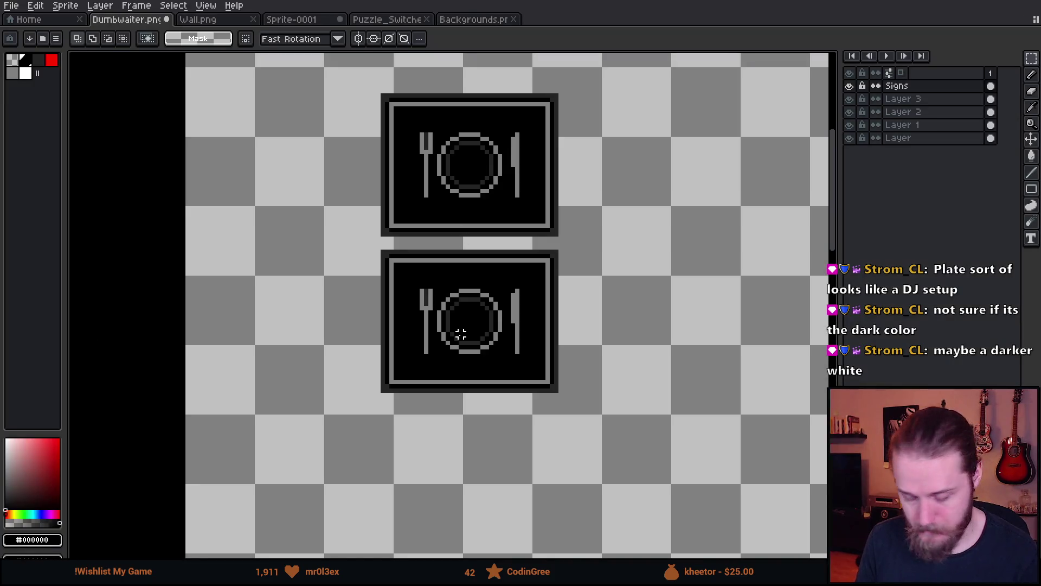
# - Erase the fork, plate and knife from inside the lower duplicate sign
pyautogui.scroll(3, 460, 334)
pyautogui.moveTo(318, 222)
pyautogui.mouseDown()
pyautogui.moveTo(558, 385)
pyautogui.moveTo(580, 430)
pyautogui.mouseUp()
pyautogui.press('e')
pyautogui.click(401, 362)
pyautogui.moveTo(401, 362)
pyautogui.mouseDown()
pyautogui.moveTo(530, 404)
pyautogui.moveTo(544, 282)
pyautogui.mouseUp()
# - With grey and a 1px pencil, draw the table's left leg up to its top
pyautogui.keyDown('alt'); pyautogui.click(395, 137); pyautogui.keyUp('alt')
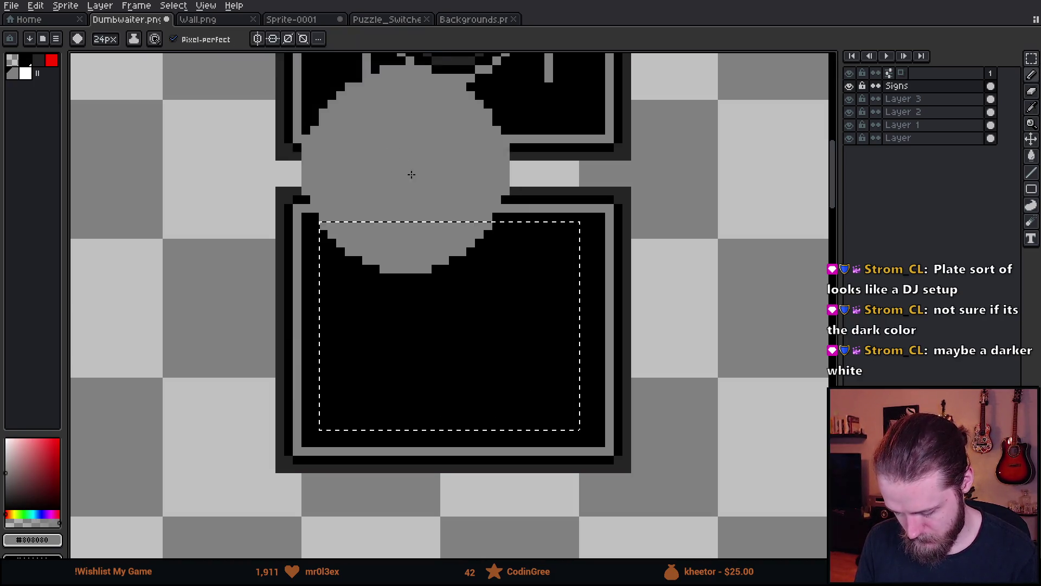
pyautogui.hotkey('ctrl', 'd')
pyautogui.press('-')
pyautogui.press('-')
pyautogui.press('-')
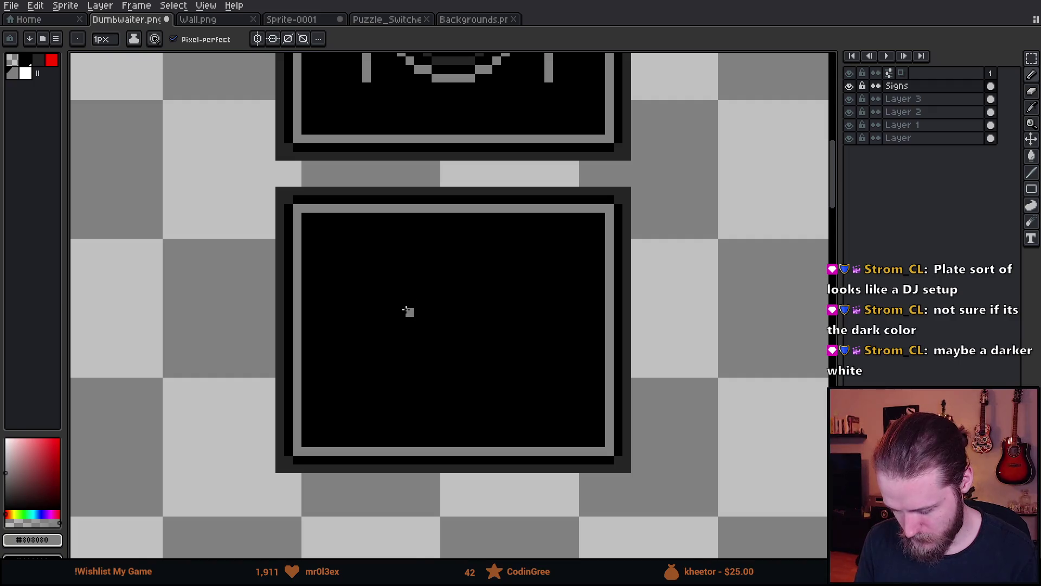
pyautogui.moveTo(407, 310); pyautogui.dragTo(379, 295)
pyautogui.moveTo(374, 384)
pyautogui.mouseDown()
pyautogui.moveTo(373, 312)
pyautogui.moveTo(462, 312)
pyautogui.moveTo(353, 298)
pyautogui.moveTo(358, 312)
pyautogui.mouseUp()
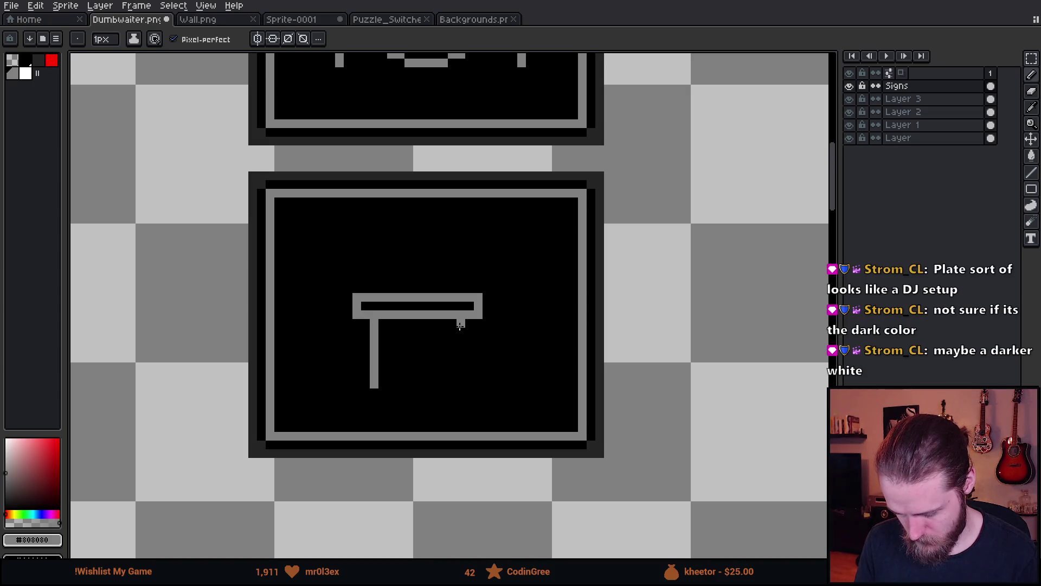
# - Draw the table's right leg and a chair with seat and tall back on its right
pyautogui.moveTo(460, 326); pyautogui.dragTo(462, 377)
pyautogui.scroll(-4, 461, 385)
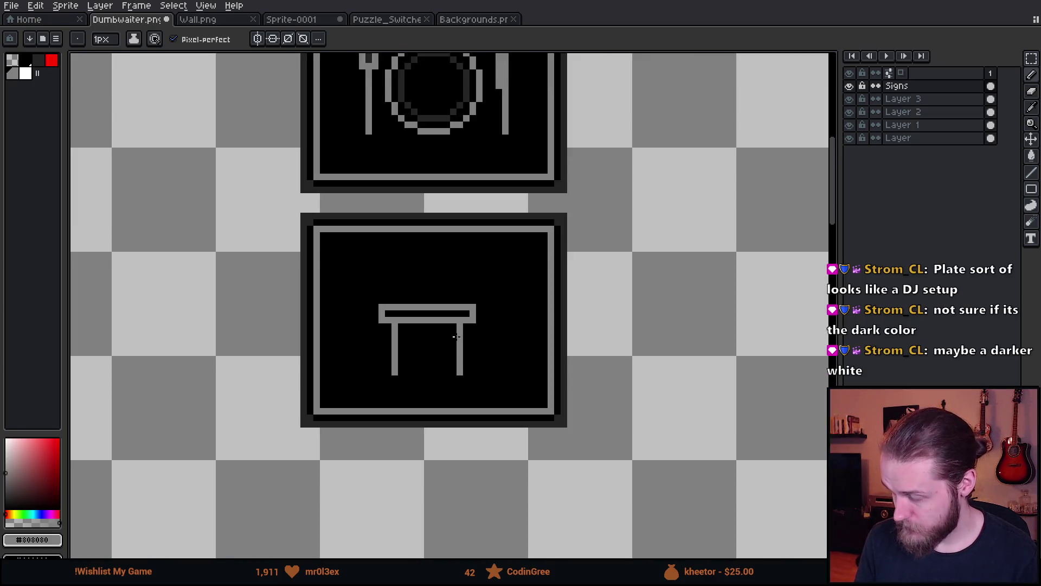
pyautogui.scroll(4, 466, 342)
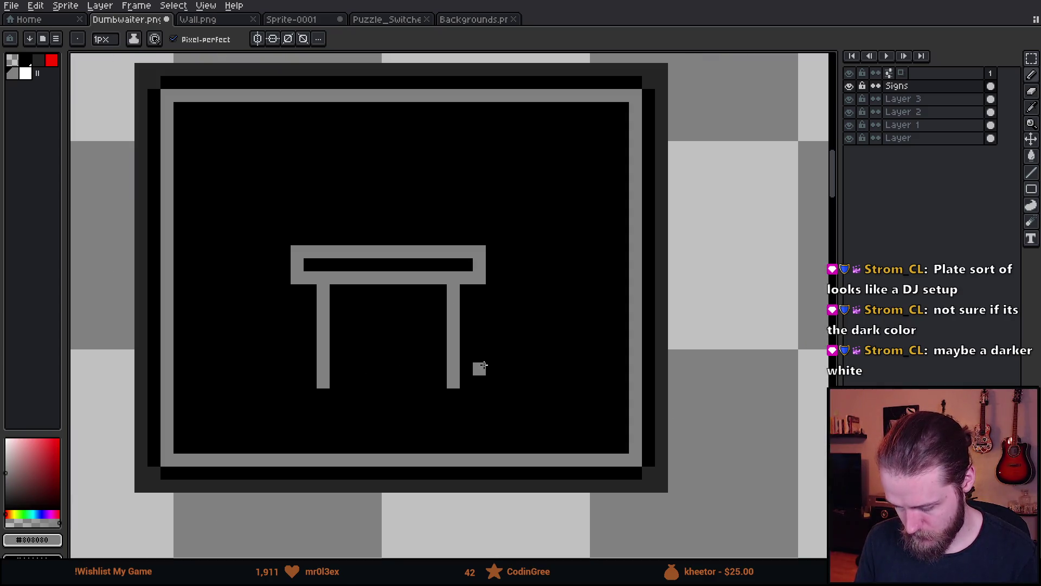
pyautogui.moveTo(491, 382)
pyautogui.mouseDown()
pyautogui.moveTo(492, 325)
pyautogui.moveTo(545, 325)
pyautogui.moveTo(545, 387)
pyautogui.moveTo(541, 222)
pyautogui.mouseUp()
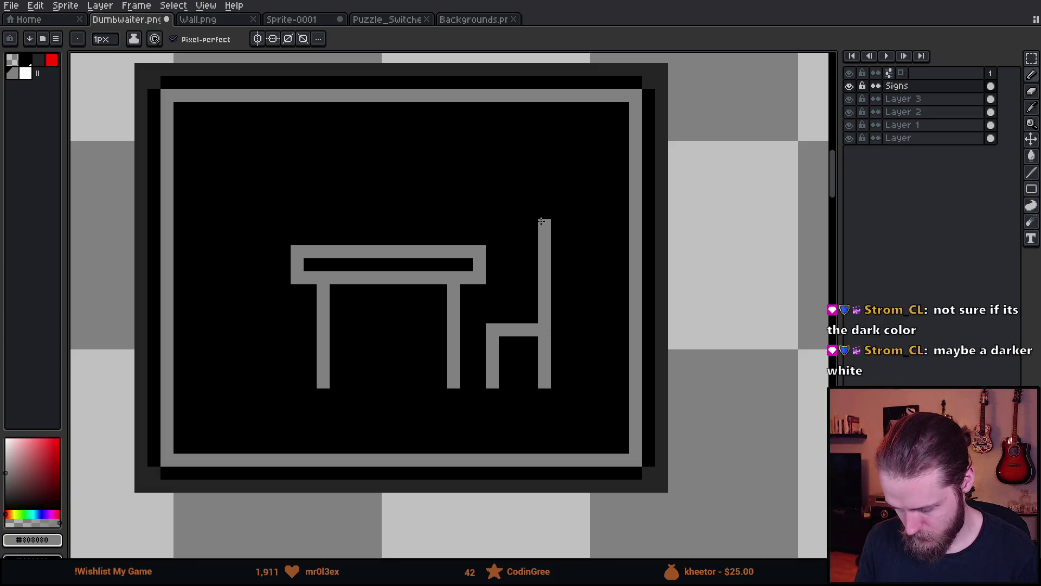
pyautogui.hotkey('ctrl', 'z')
pyautogui.moveTo(492, 316)
pyautogui.mouseDown()
pyautogui.moveTo(545, 316)
pyautogui.moveTo(544, 195)
pyautogui.mouseUp()
pyautogui.press('e')
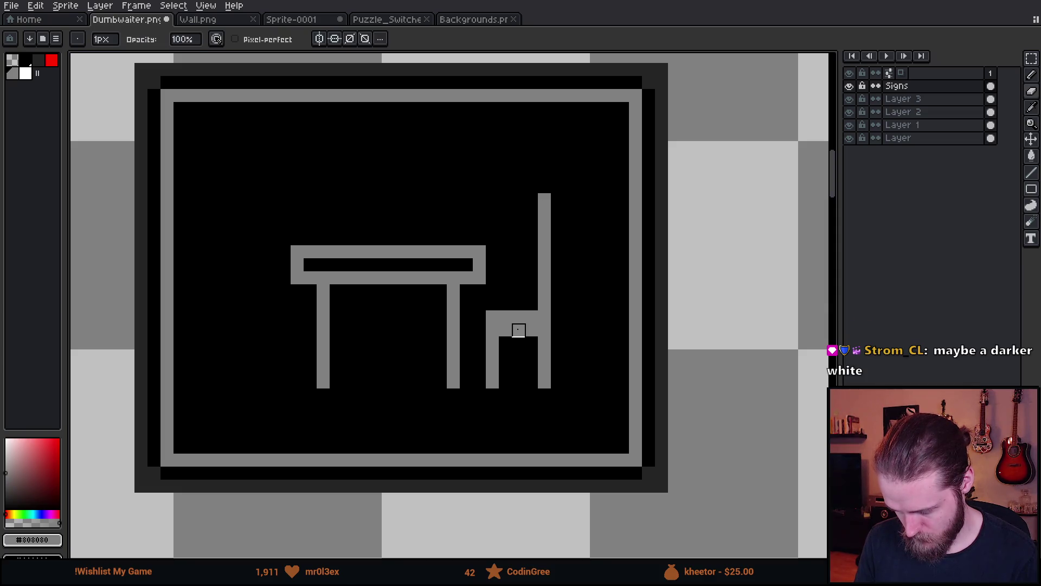
pyautogui.press('b')
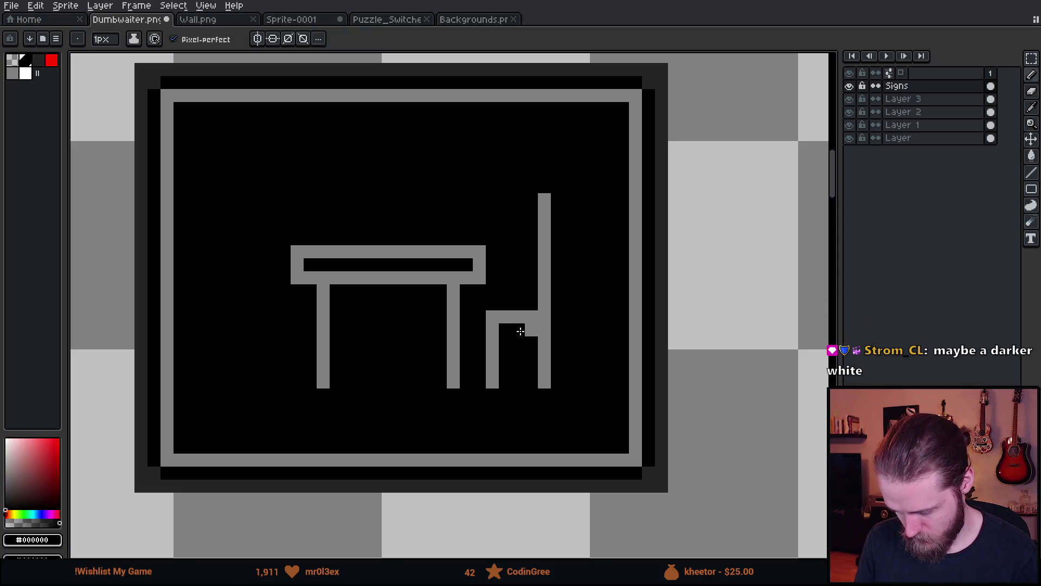
pyautogui.scroll(-4, 521, 330)
pyautogui.scroll(2, 550, 333)
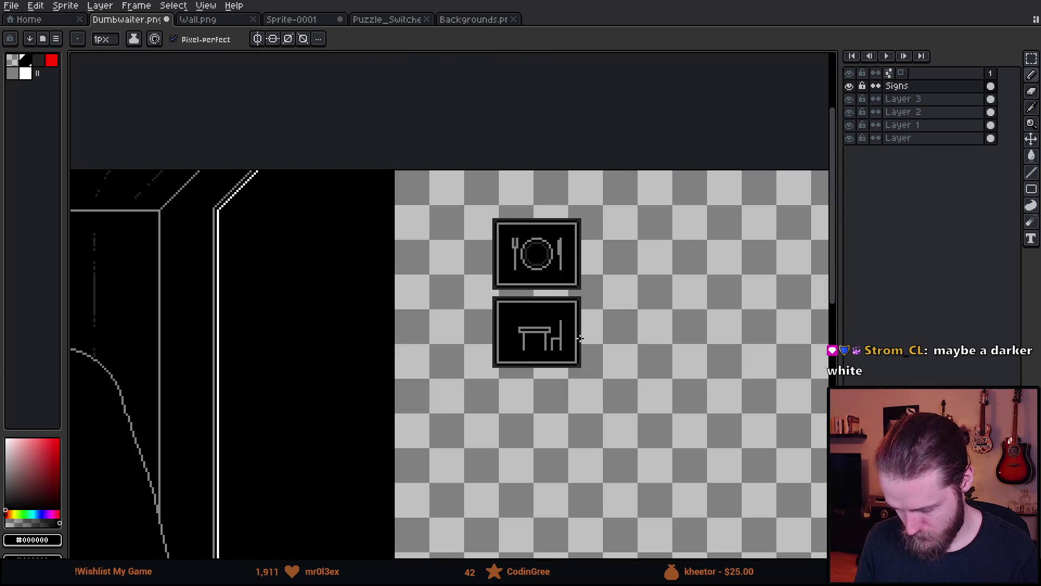
pyautogui.scroll(1, 539, 332)
# - Nudge the table down one pixel and fill the leftover line above it black
pyautogui.press('m')
pyautogui.moveTo(388, 270)
pyautogui.mouseDown()
pyautogui.moveTo(596, 310)
pyautogui.moveTo(591, 327)
pyautogui.mouseUp()
pyautogui.press('Down')
pyautogui.hotkey('ctrl', 'd')
pyautogui.press('i')
pyautogui.press('g')
pyautogui.click(545, 271)
# - Draw the tall back of the left chair in the chair's grey
pyautogui.keyDown('alt'); pyautogui.click(614, 335); pyautogui.keyUp('alt')
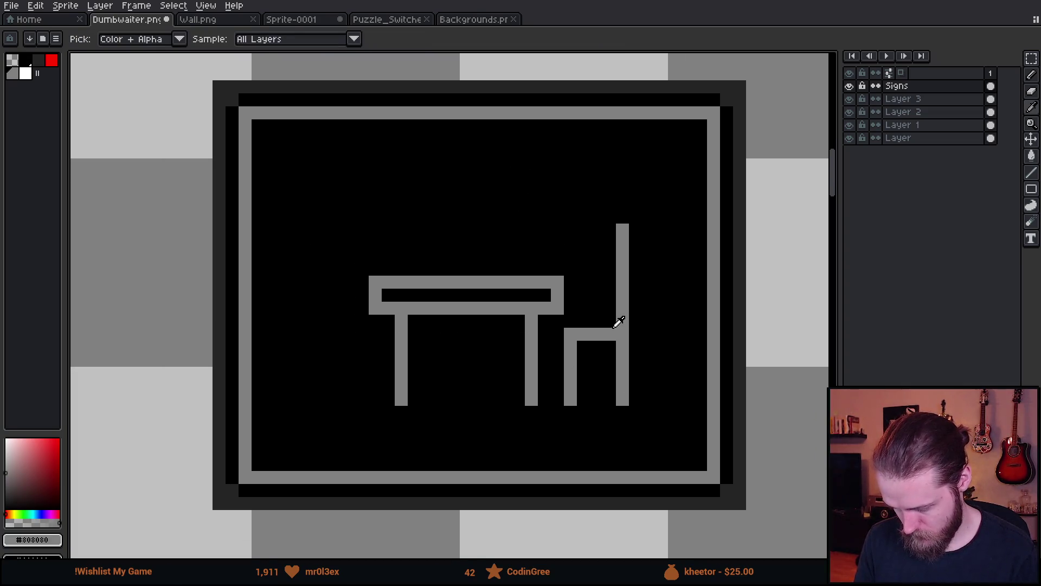
pyautogui.moveTo(365, 393)
pyautogui.mouseDown()
pyautogui.moveTo(362, 332)
pyautogui.moveTo(325, 332)
pyautogui.moveTo(309, 335)
pyautogui.moveTo(308, 397)
pyautogui.moveTo(307, 228)
pyautogui.moveTo(309, 242)
pyautogui.moveTo(588, 239)
pyautogui.moveTo(323, 245)
pyautogui.mouseUp()
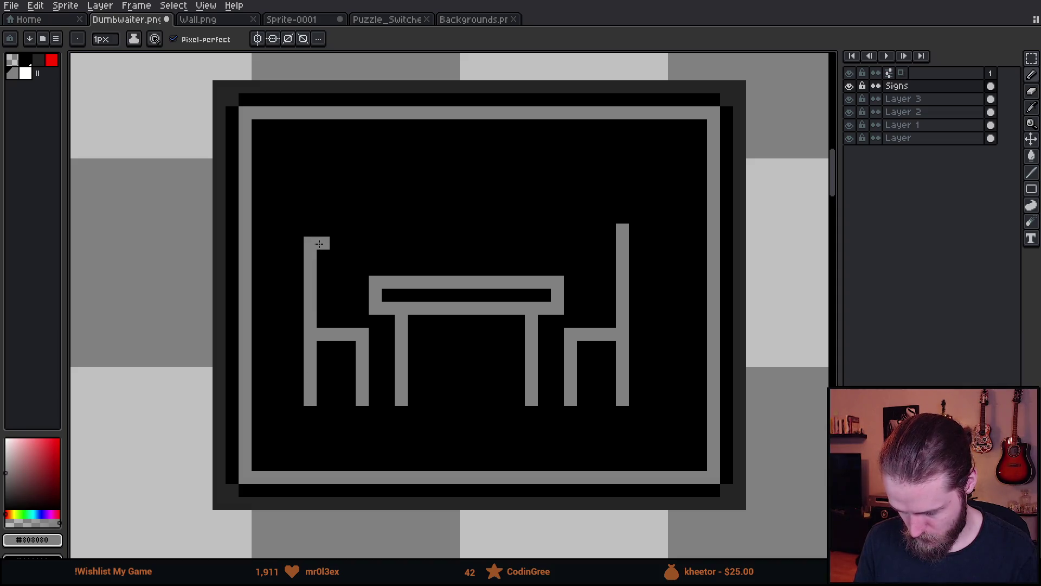
pyautogui.scroll(-4, 562, 326)
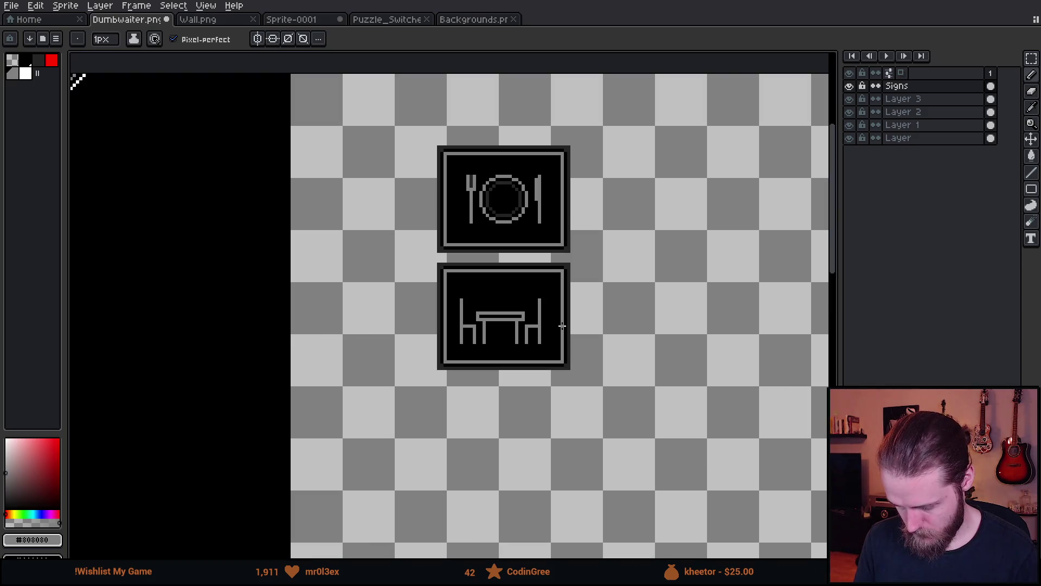
# - Sketch grey and red annotation circles around the signs, then undo them
pyautogui.scroll(2, 534, 331)
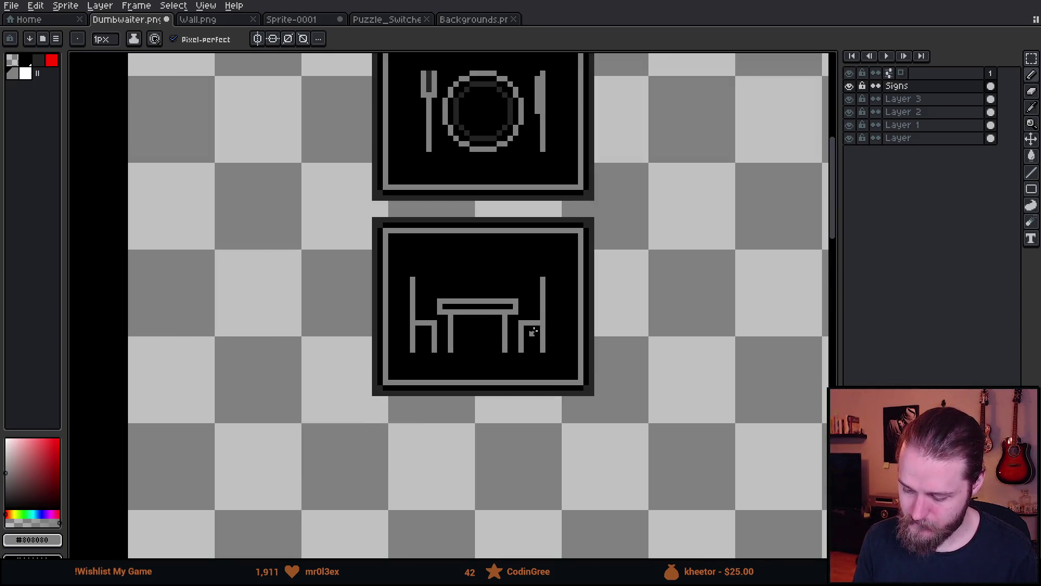
pyautogui.scroll(-2, 533, 332)
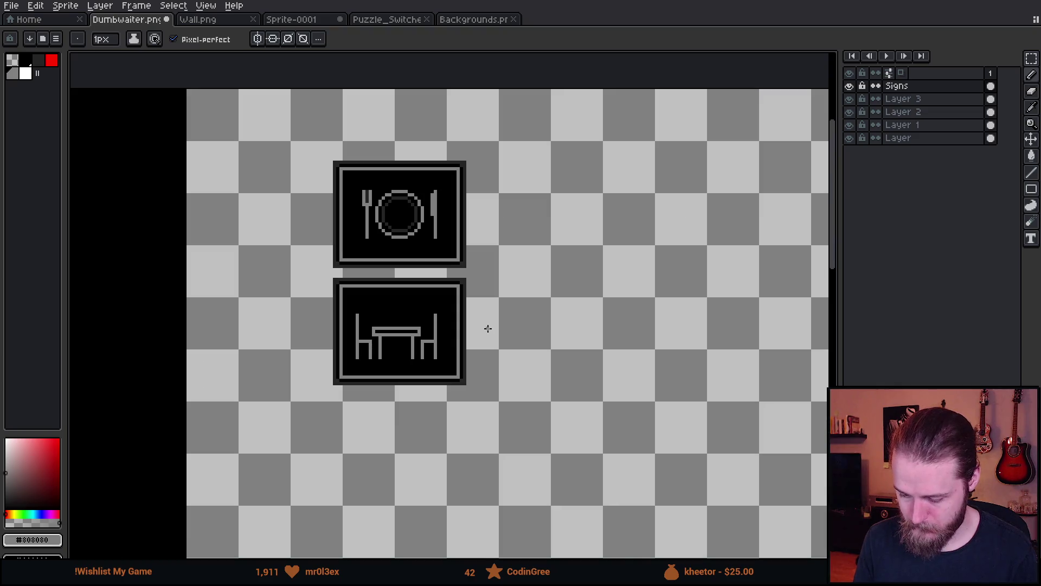
pyautogui.scroll(-1, 498, 303)
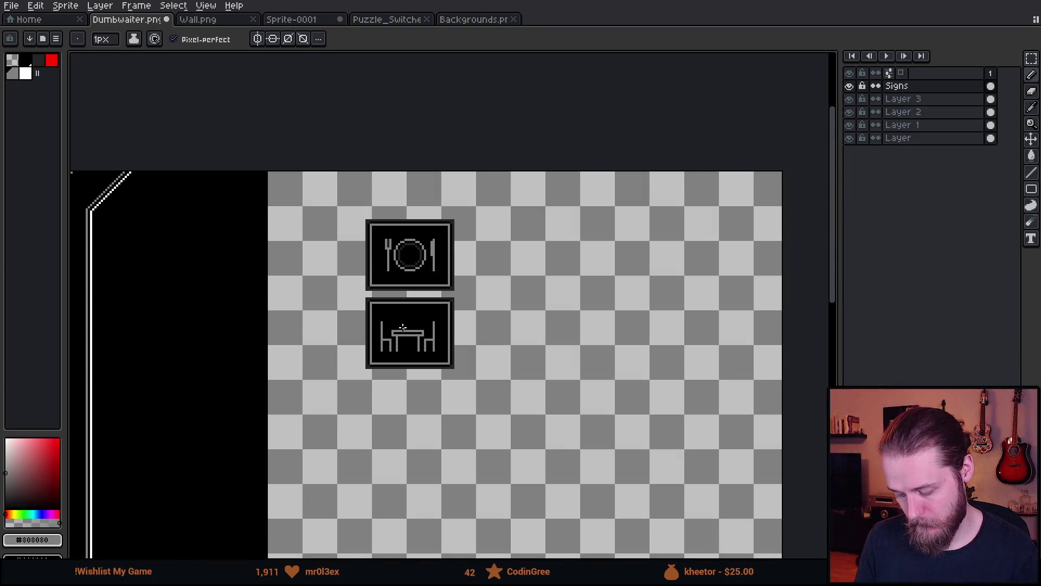
pyautogui.scroll(3, 403, 327)
pyautogui.scroll(-1, 341, 250)
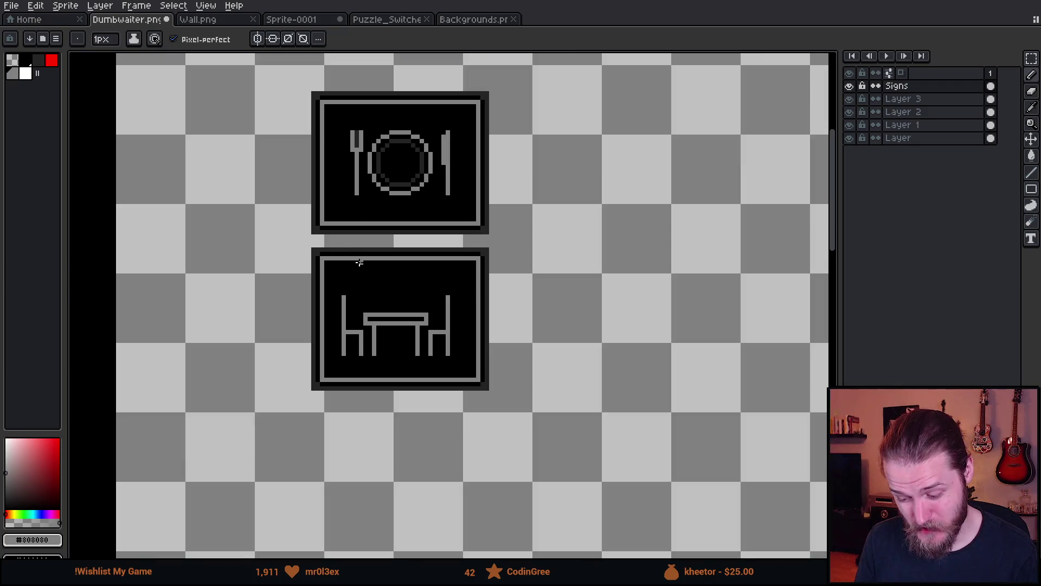
pyautogui.scroll(-2, 353, 257)
pyautogui.scroll(1, 420, 311)
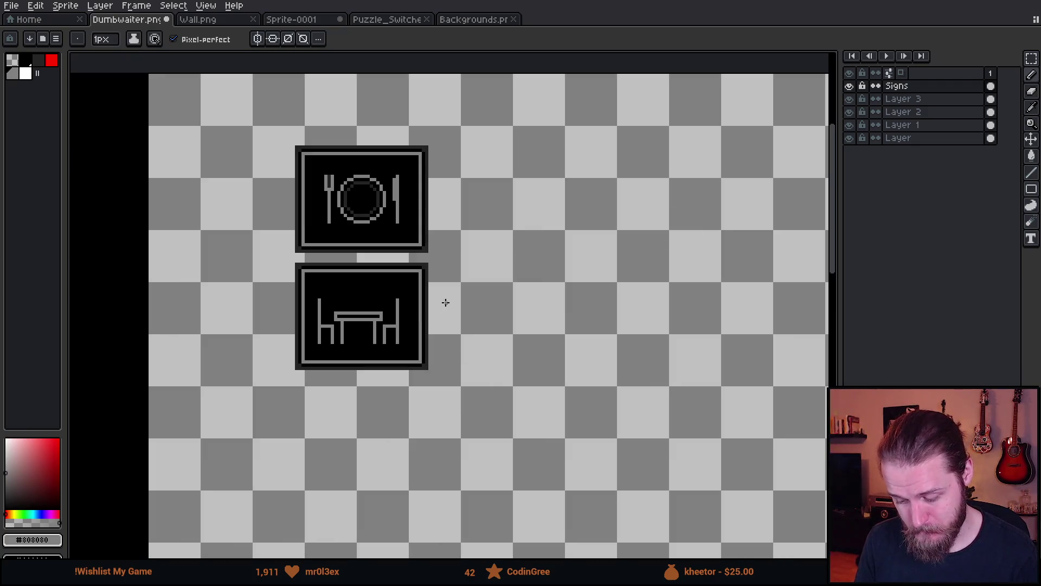
pyautogui.moveTo(491, 113)
pyautogui.mouseDown()
pyautogui.moveTo(204, 228)
pyautogui.moveTo(522, 221)
pyautogui.moveTo(510, 255)
pyautogui.mouseUp()
pyautogui.press('v')
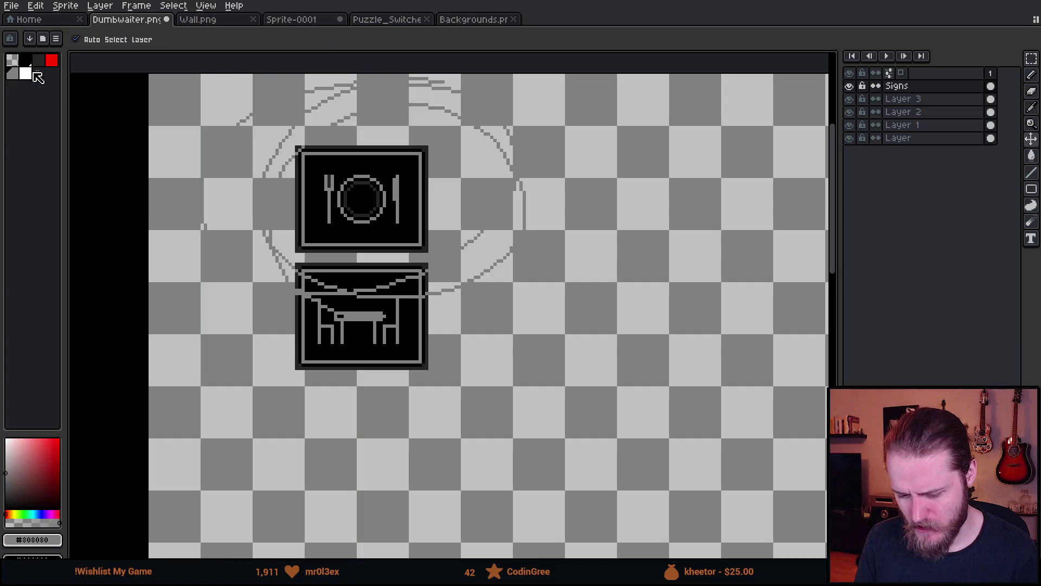
pyautogui.hotkey('ctrl', 'z')
pyautogui.click(52, 61)
pyautogui.press('b')
pyautogui.moveTo(506, 158)
pyautogui.mouseDown()
pyautogui.moveTo(251, 209)
pyautogui.moveTo(465, 291)
pyautogui.mouseUp()
pyautogui.hotkey('ctrl', 'z')
pyautogui.press('v')
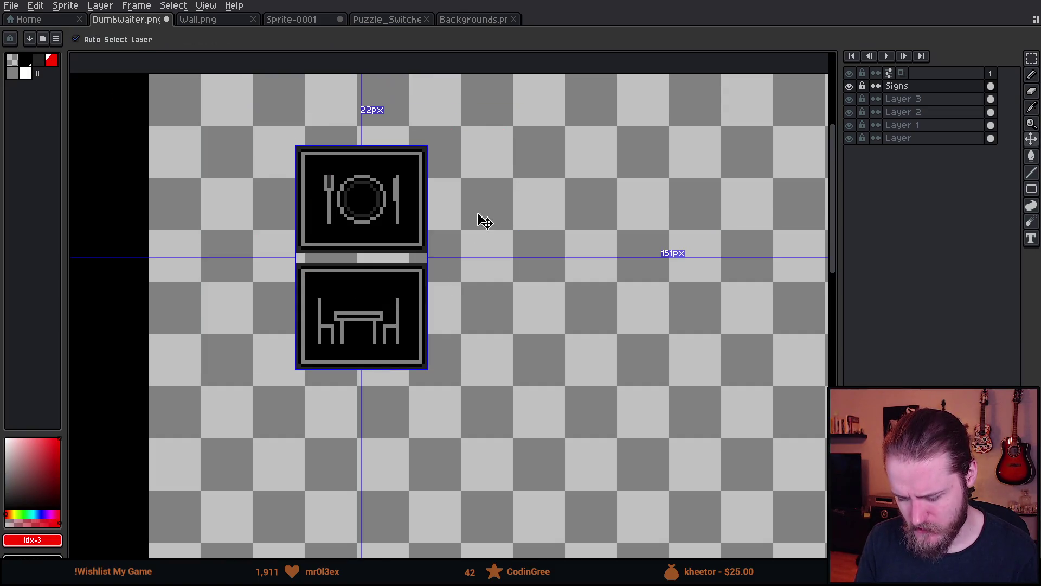
pyautogui.press('b')
pyautogui.hscroll(-2, 489, 217)
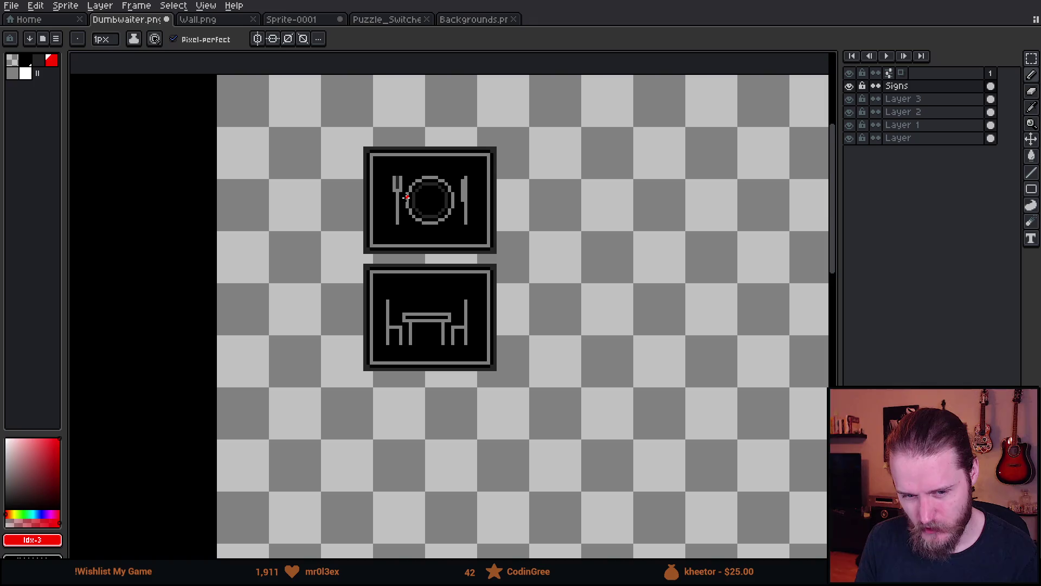
# - Marquee-select both stacked signs together
pyautogui.press('m')
pyautogui.moveTo(330, 114)
pyautogui.mouseDown()
pyautogui.moveTo(356, 194)
pyautogui.moveTo(544, 417)
pyautogui.mouseUp()
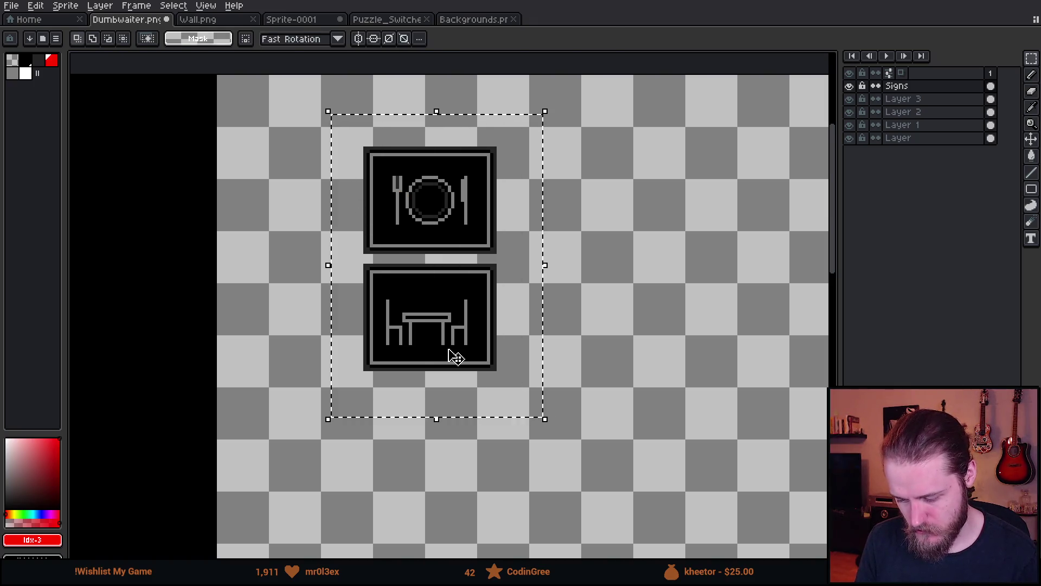
pyautogui.moveTo(455, 356); pyautogui.dragTo(372, 309)
# - Copy both signs into a second column and paint out the copied plate and fork black
pyautogui.moveTo(332, 255)
pyautogui.mouseDown()
pyautogui.moveTo(416, 274)
pyautogui.moveTo(535, 269)
pyautogui.mouseUp()
pyautogui.hotkey('ctrl', 'd')
pyautogui.scroll(2, 495, 148)
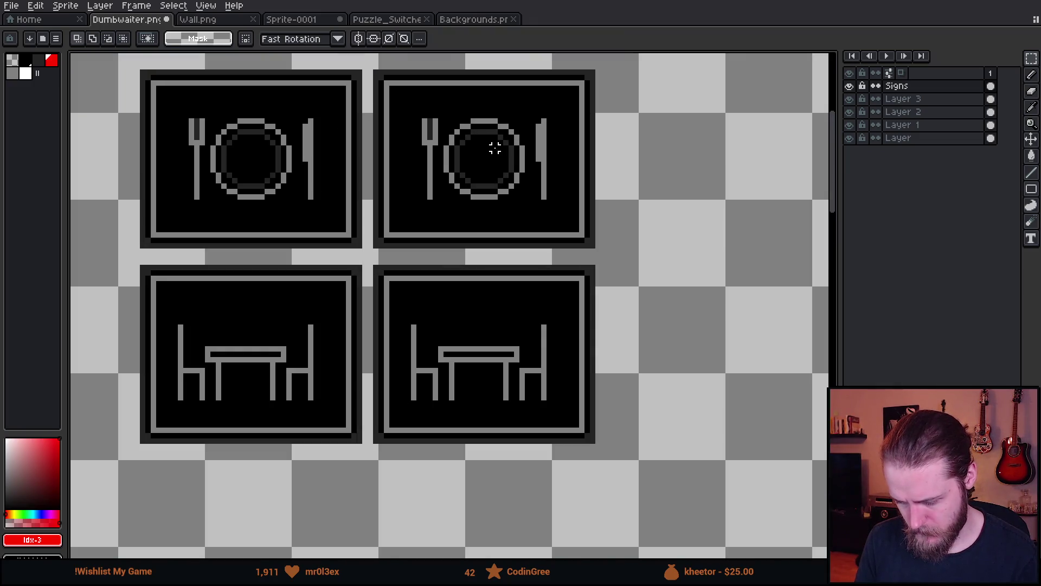
pyautogui.keyDown('alt'); pyautogui.click(492, 213); pyautogui.keyUp('alt')
pyautogui.press('b')
pyautogui.moveTo(428, 163); pyautogui.dragTo(530, 158)
pyautogui.keyDown('alt'); pyautogui.click(314, 133); pyautogui.keyUp('alt')
pyautogui.press('b')
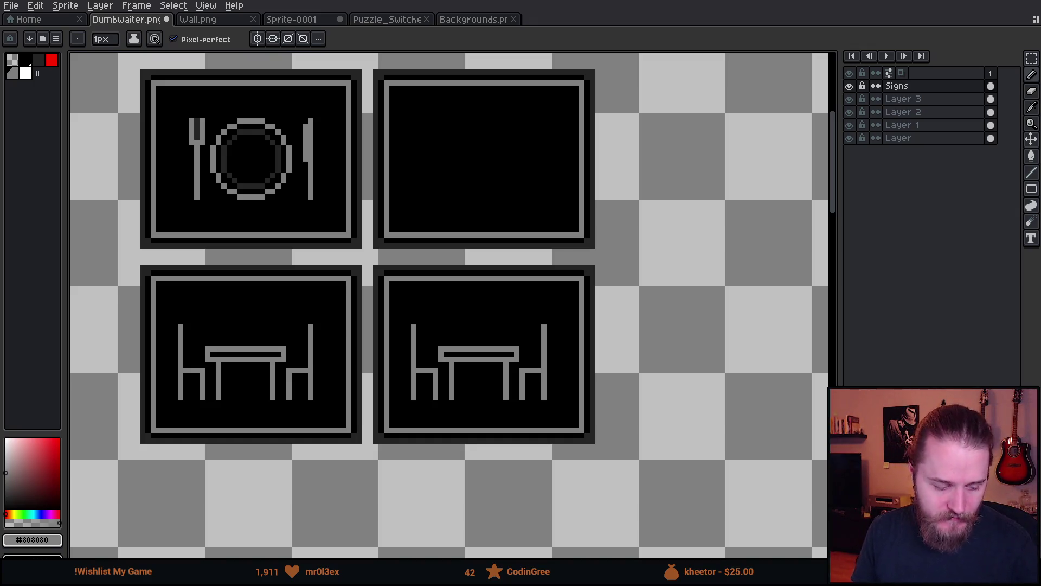
# - Flood-fill the plate's dark inner ring and the fork's dark gap pixels black
pyautogui.scroll(-1, 283, 185)
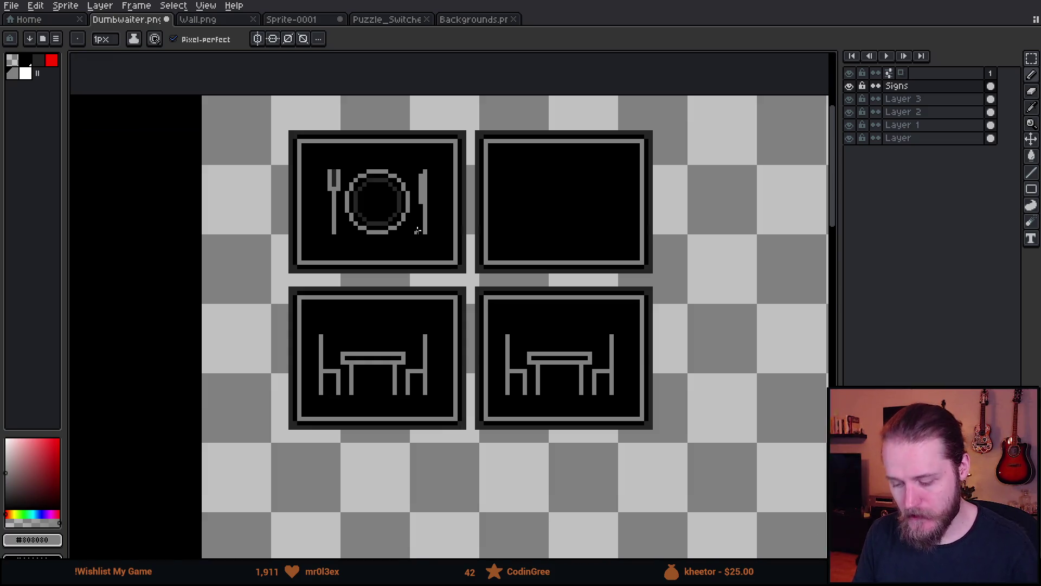
pyautogui.scroll(-1, 418, 230)
pyautogui.scroll(3, 418, 214)
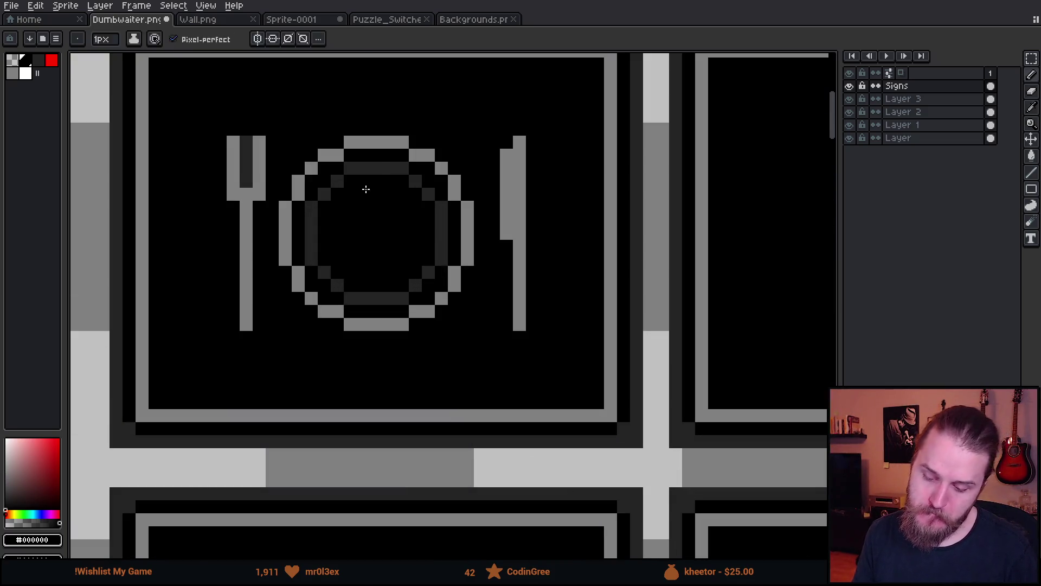
pyautogui.press('g')
pyautogui.click(372, 167)
pyautogui.scroll(-3, 485, 275)
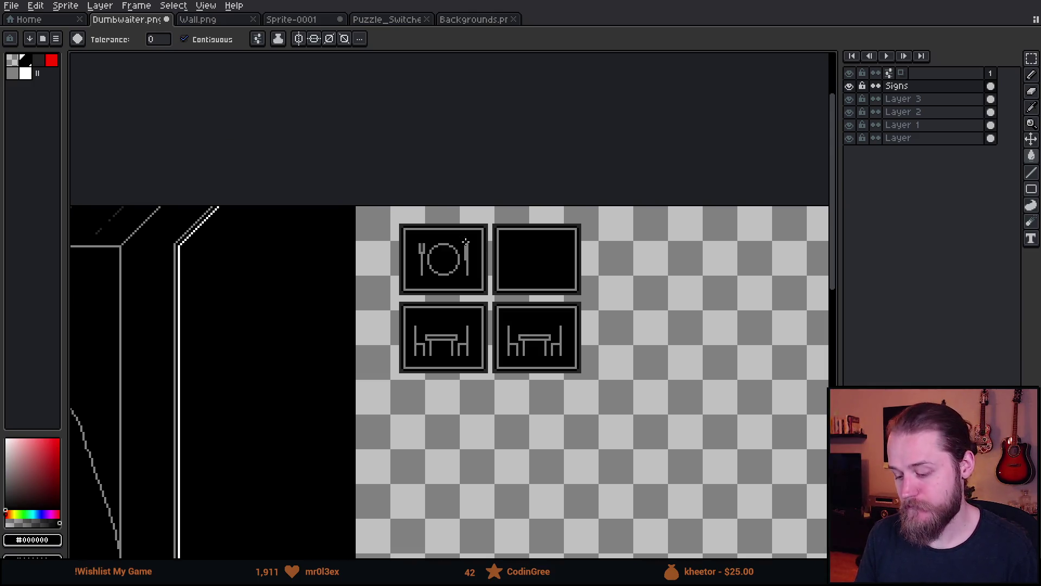
pyautogui.scroll(3, 474, 251)
pyautogui.click(476, 255)
pyautogui.click(495, 269)
# - Paint out the table and chairs in the bottom-right copy with black
pyautogui.scroll(-3, 495, 269)
pyautogui.moveTo(658, 360); pyautogui.dragTo(452, 315)
pyautogui.scroll(-1, 452, 315)
pyautogui.scroll(1, 516, 353)
pyautogui.moveTo(516, 353); pyautogui.dragTo(568, 302)
pyautogui.scroll(1, 567, 302)
pyautogui.press('b')
pyautogui.click(509, 383)
pyautogui.hotkey('ctrl', 'z')
pyautogui.keyDown('alt'); pyautogui.click(508, 383); pyautogui.keyUp('alt')
pyautogui.moveTo(488, 379)
pyautogui.mouseDown()
pyautogui.moveTo(481, 421)
pyautogui.moveTo(511, 430)
pyautogui.moveTo(561, 420)
pyautogui.mouseUp()
pyautogui.moveTo(574, 373); pyautogui.dragTo(575, 432)
# - Repair the gap in the frame border with grey
pyautogui.scroll(4, 546, 425)
pyautogui.keyDown('alt'); pyautogui.click(558, 363); pyautogui.keyUp('alt')
pyautogui.moveTo(508, 371); pyautogui.dragTo(361, 356)
pyautogui.scroll(-3, 379, 361)
pyautogui.scroll(1, 345, 285)
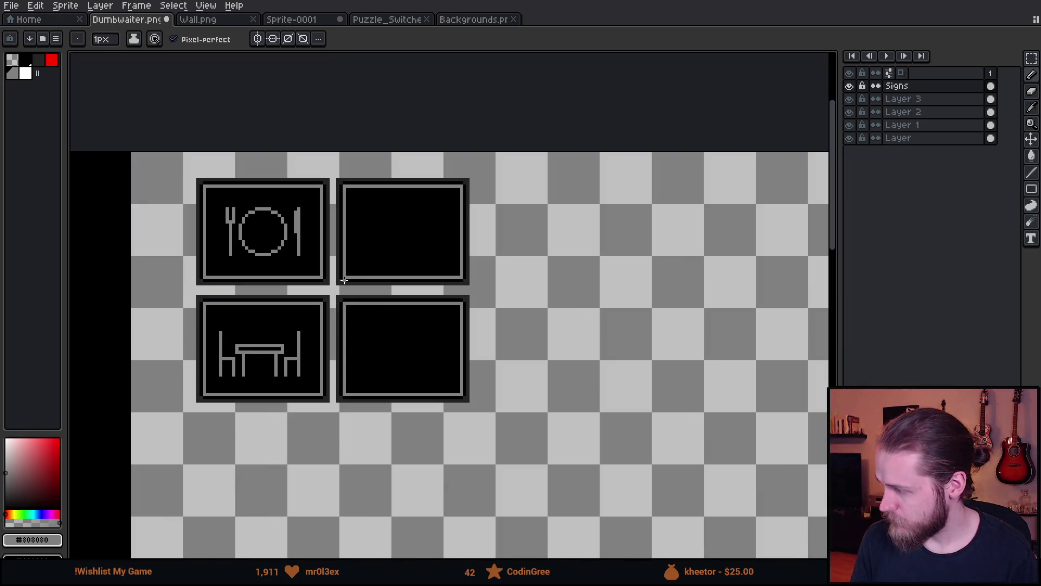
pyautogui.scroll(1, 344, 280)
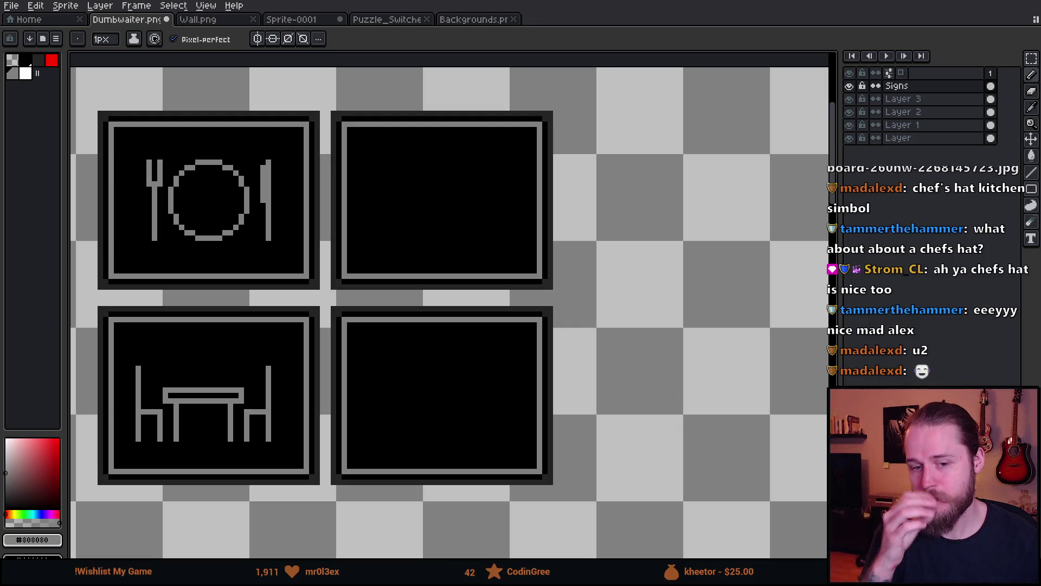
pyautogui.scroll(2, 328, 146)
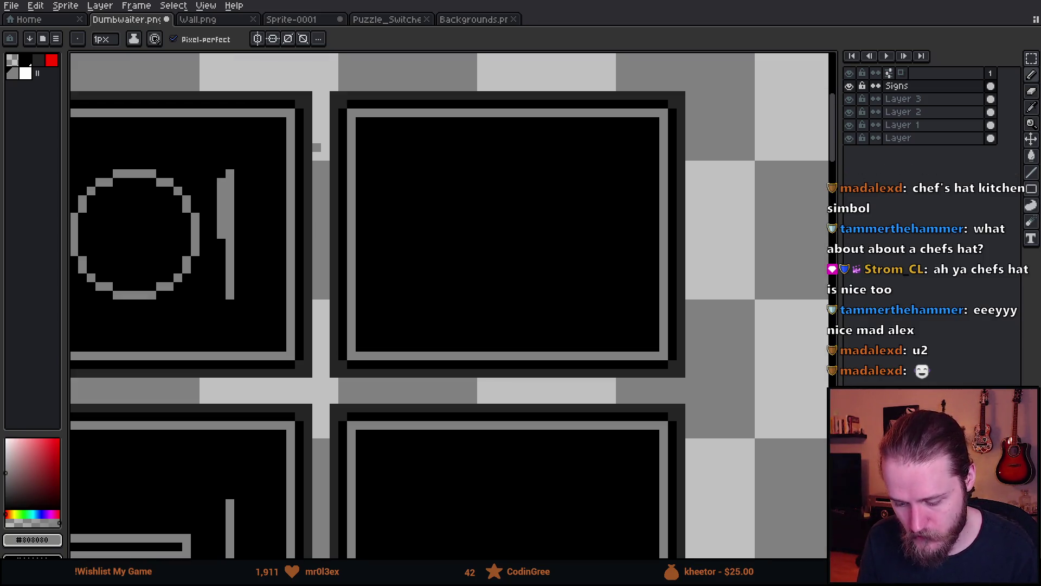
# - Draw the pot's curved bottom inside the top-right blank frame
pyautogui.scroll(1, 471, 276)
pyautogui.moveTo(472, 276); pyautogui.dragTo(452, 322)
pyautogui.click(415, 353)
pyautogui.moveTo(426, 366); pyautogui.dragTo(511, 366)
pyautogui.hotkey('ctrl', 'z')
pyautogui.hotkey('ctrl', 'z')
pyautogui.hotkey('ctrl', 'z')
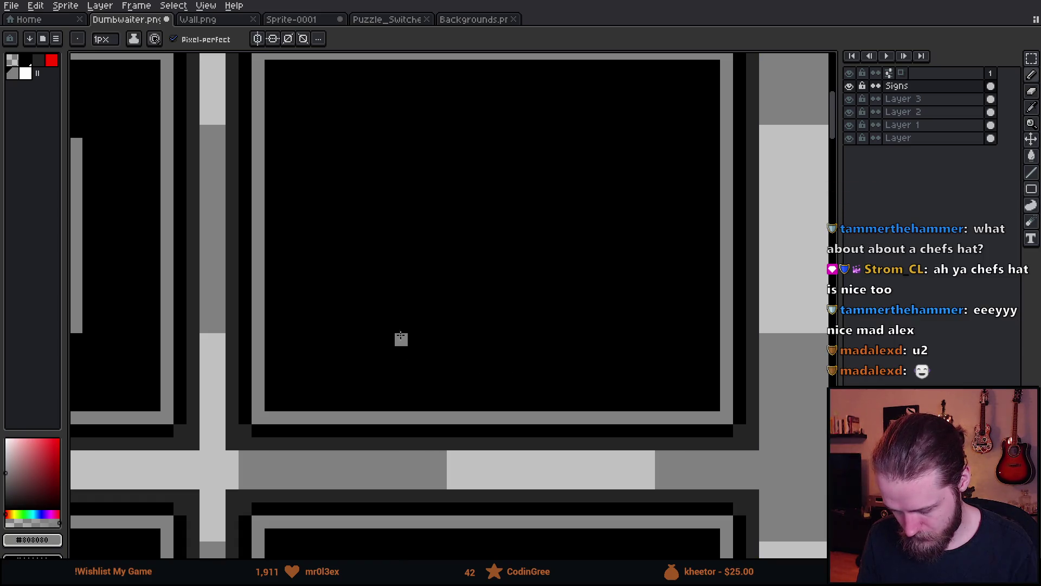
pyautogui.moveTo(388, 340)
pyautogui.mouseDown()
pyautogui.moveTo(420, 352)
pyautogui.moveTo(517, 341)
pyautogui.mouseUp()
pyautogui.click(375, 325)
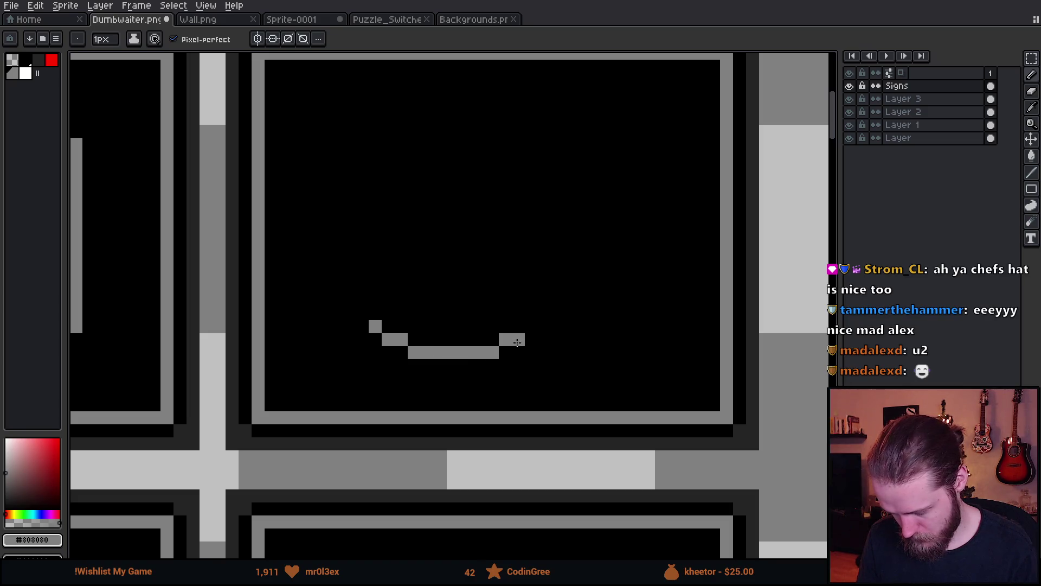
pyautogui.click(536, 319)
pyautogui.hotkey('ctrl', 'z')
pyautogui.click(532, 326)
# - Draw the pot's left and right sides upward to complete the U
pyautogui.moveTo(544, 313); pyautogui.dragTo(544, 220)
pyautogui.moveTo(375, 313); pyautogui.dragTo(376, 223)
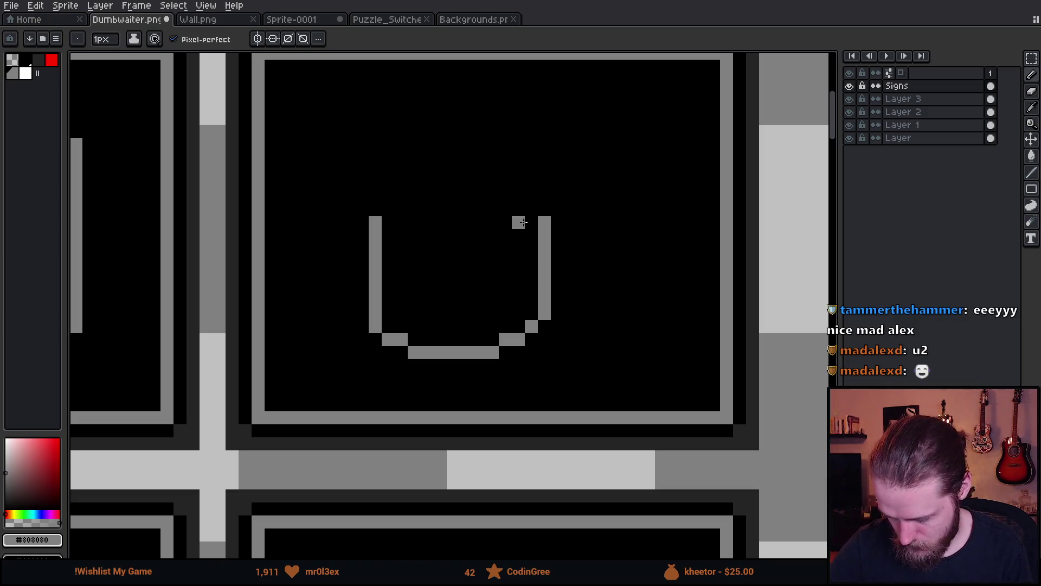
pyautogui.hotkey('ctrl', 'z')
pyautogui.moveTo(362, 313); pyautogui.dragTo(362, 183)
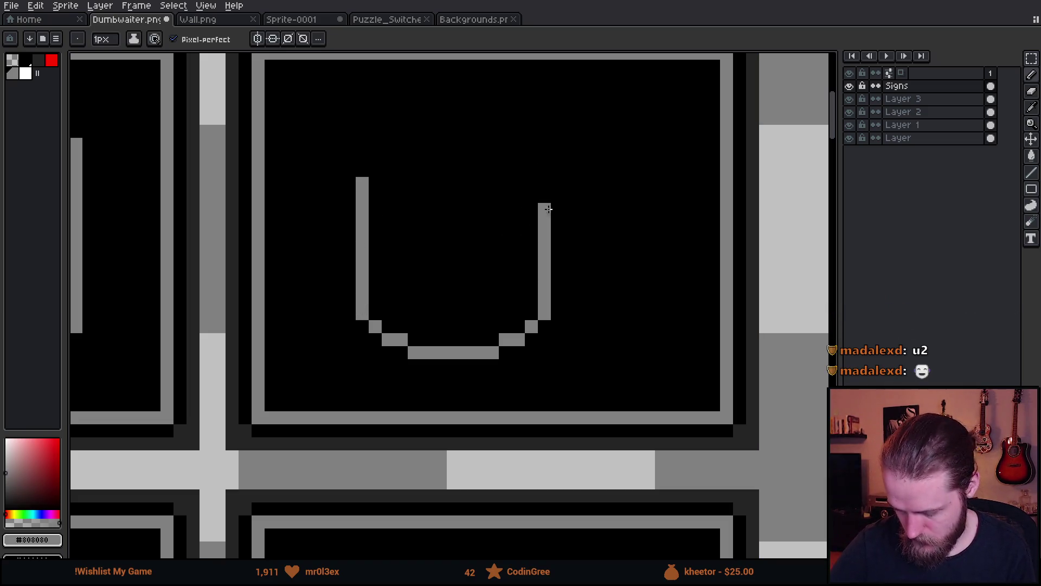
pyautogui.moveTo(544, 216)
pyautogui.mouseDown()
pyautogui.moveTo(544, 191)
pyautogui.moveTo(618, 388)
pyautogui.mouseUp()
# - Shift the pot's right side one pixel left and blacken the left side's top pixel
pyautogui.press('m')
pyautogui.moveTo(568, 320); pyautogui.dragTo(551, 319)
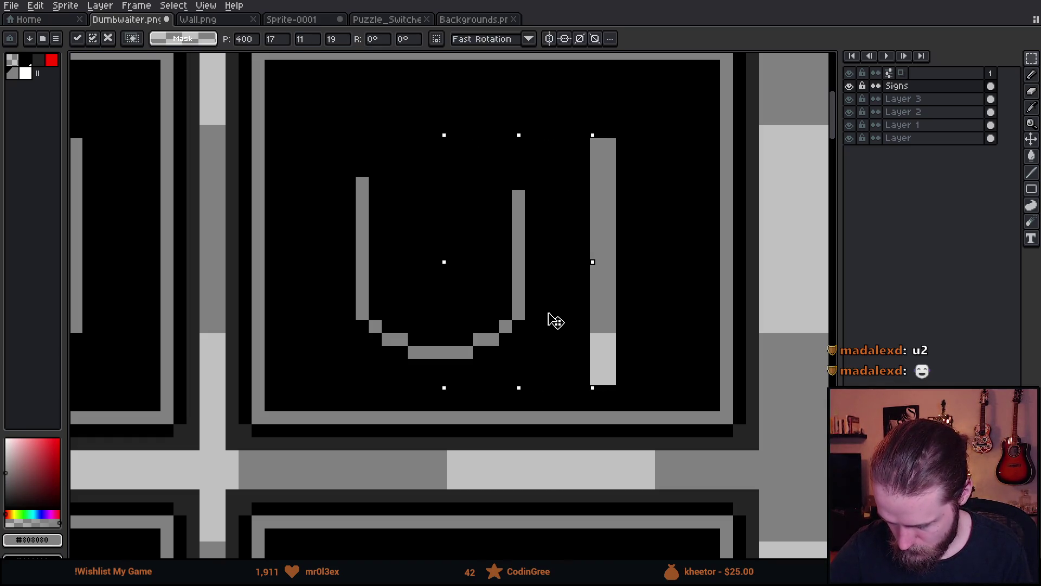
pyautogui.keyDown('alt'); pyautogui.click(661, 261); pyautogui.keyUp('alt')
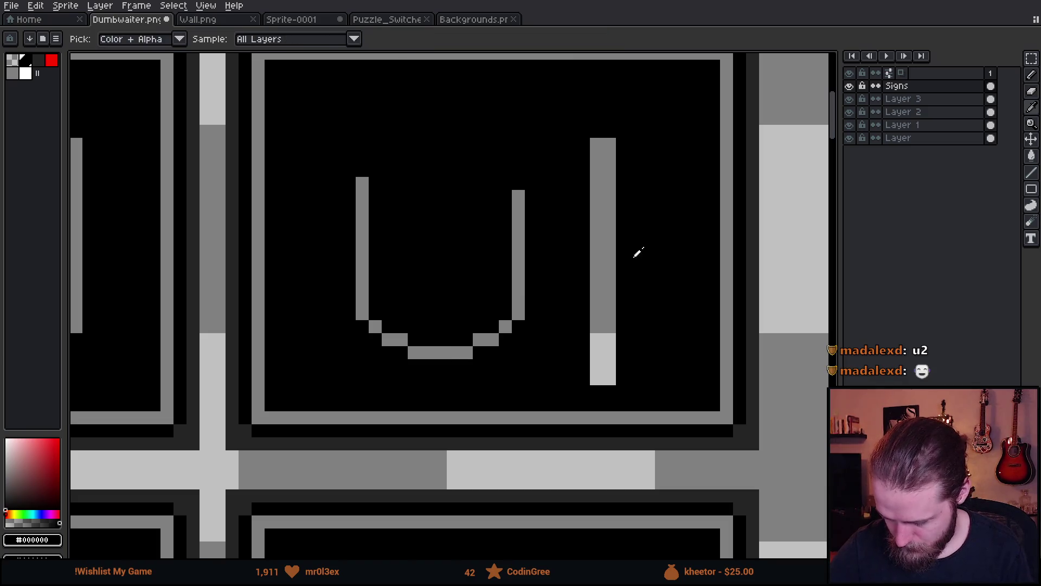
pyautogui.click(604, 255)
pyautogui.click(363, 184)
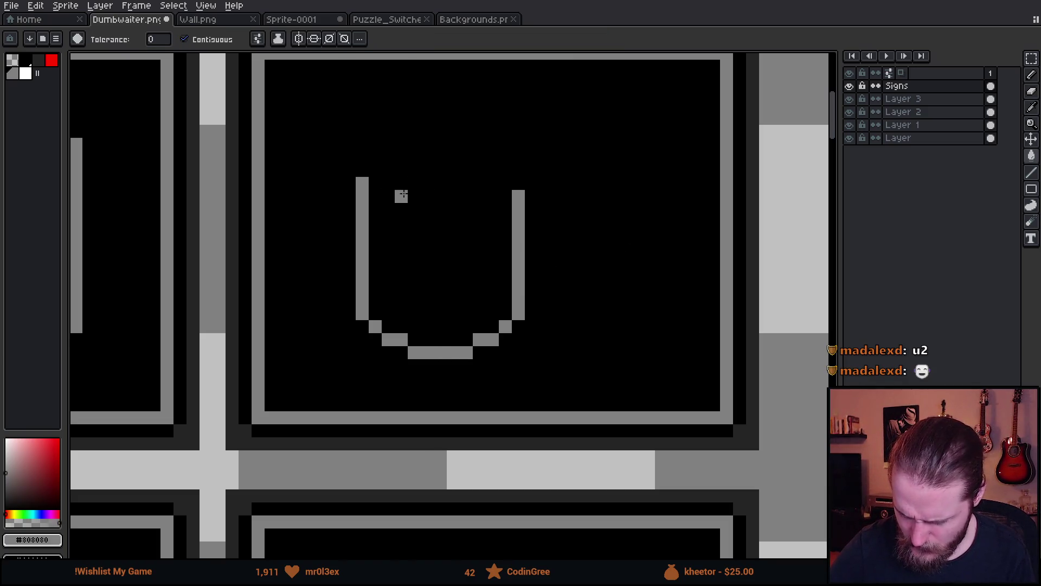
pyautogui.keyDown('alt'); pyautogui.click(519, 197); pyautogui.keyUp('alt')
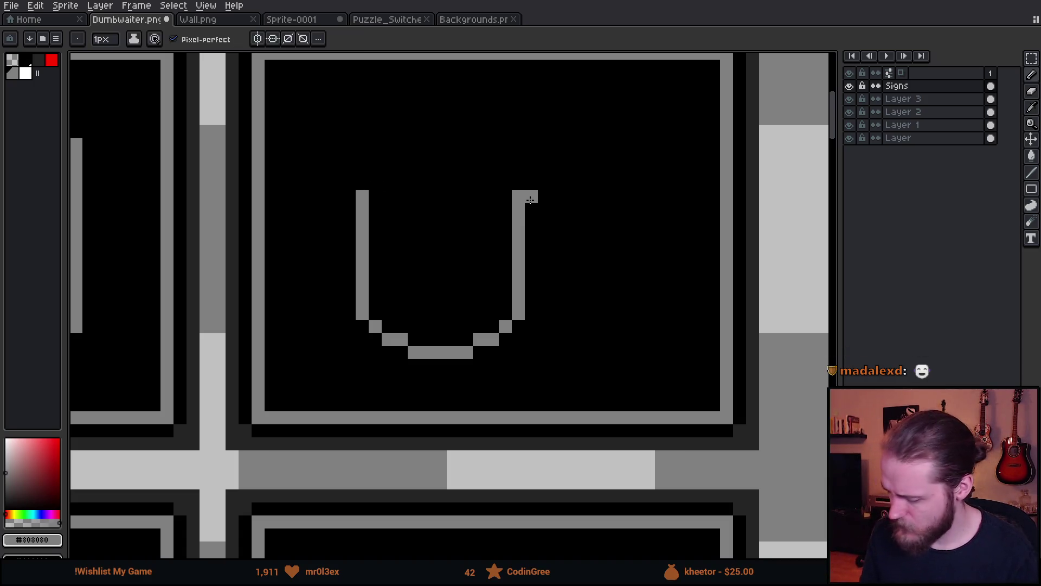
pyautogui.scroll(-4, 548, 263)
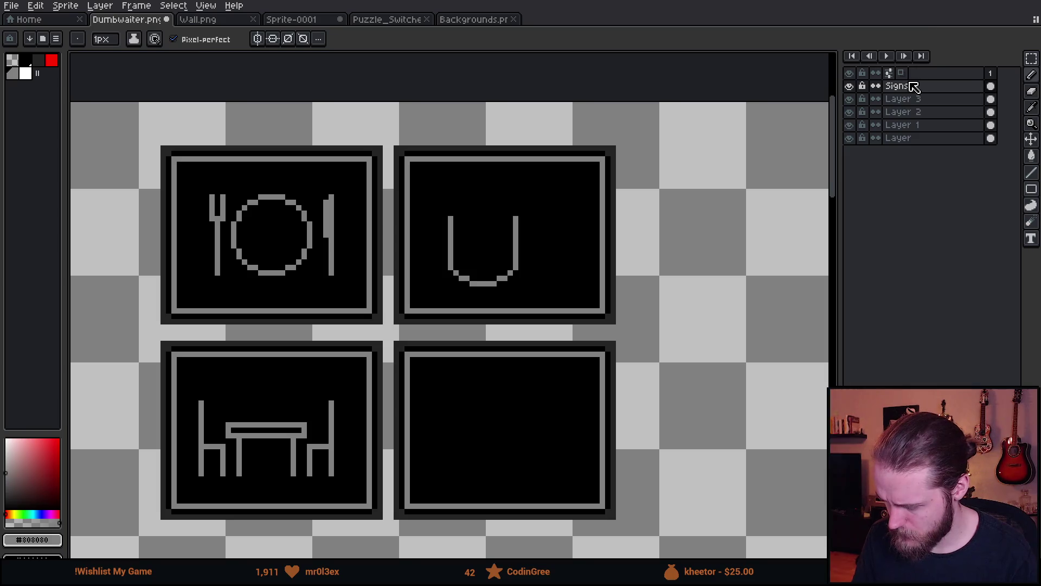
# - Rename the Signs layer to Signs_Base
pyautogui.doubleClick(910, 84)
pyautogui.write('_Base')
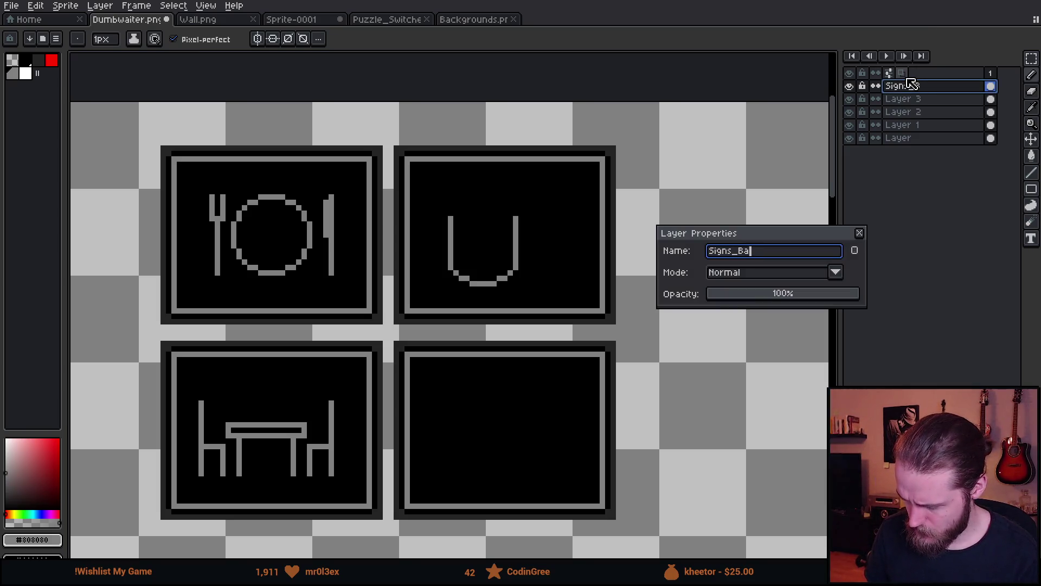
pyautogui.press('Return')
pyautogui.scroll(-1, 536, 205)
pyautogui.scroll(1, 536, 205)
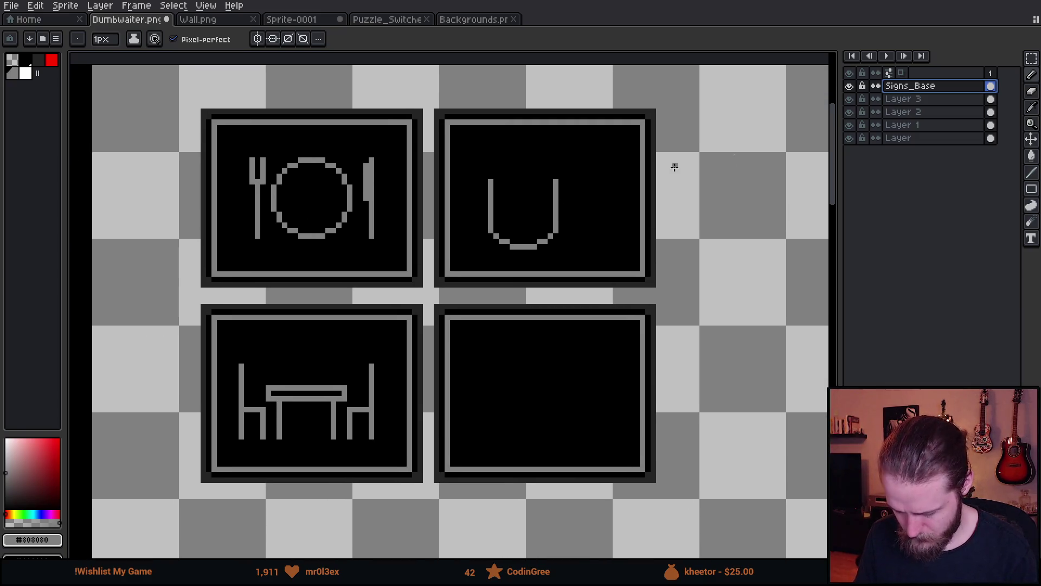
# - Duplicate Signs_Base, hide the Signs_Base Copy layer, and keep editing Signs_Base
pyautogui.rightClick(906, 87)
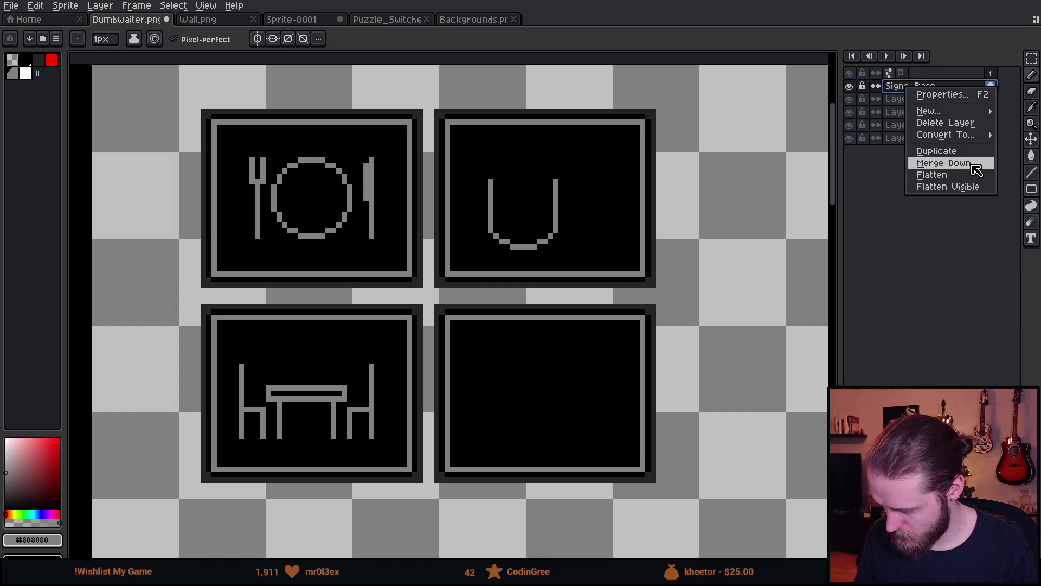
pyautogui.click(967, 151)
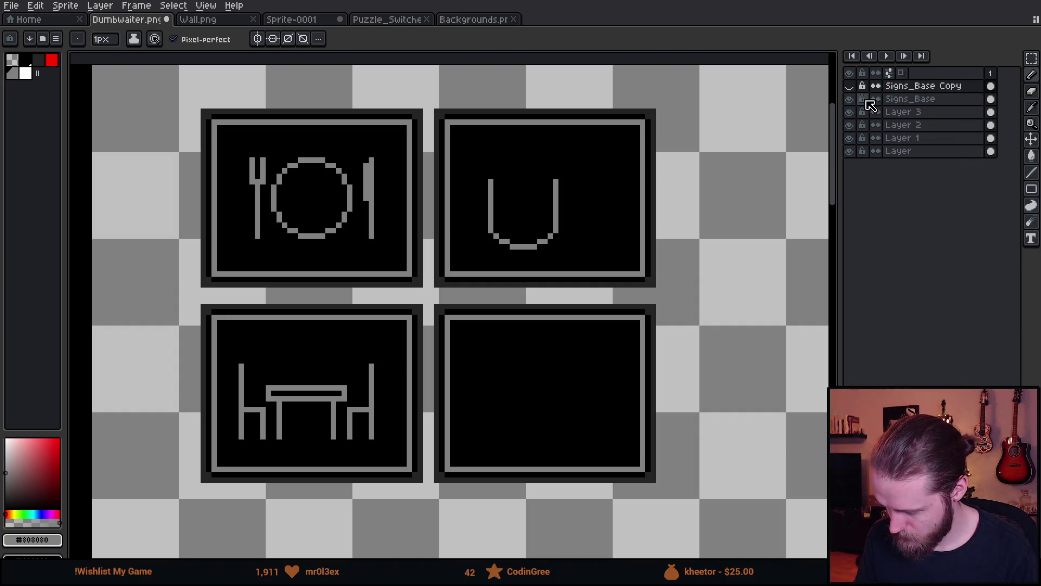
pyautogui.click(849, 99)
pyautogui.click(850, 86)
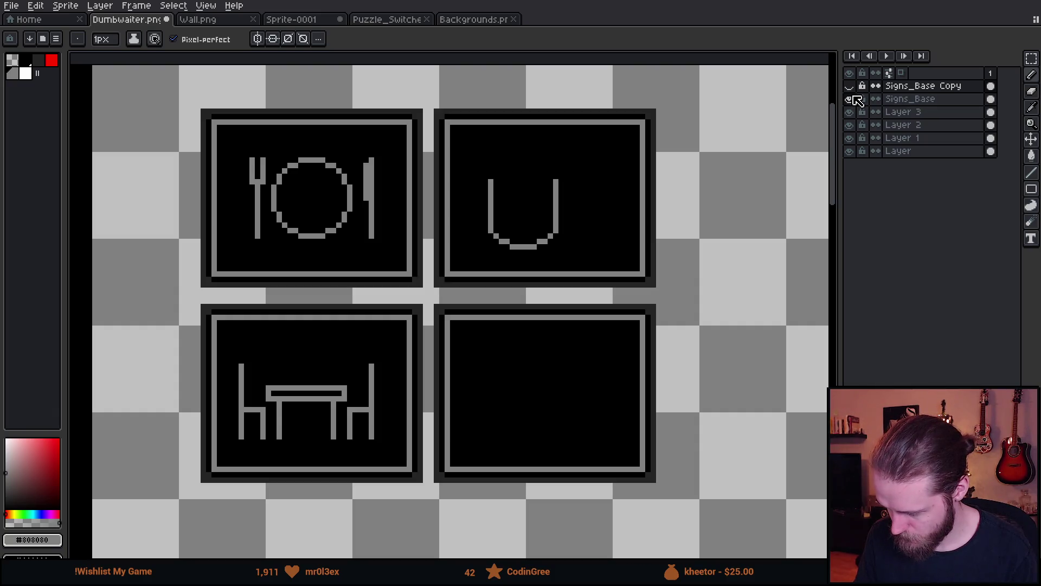
pyautogui.click(850, 98)
pyautogui.click(911, 99)
pyautogui.scroll(1, 395, 202)
# - On Signs_Base, select the plate, U and table symbols and erase them, leaving empty frames
pyautogui.press('m')
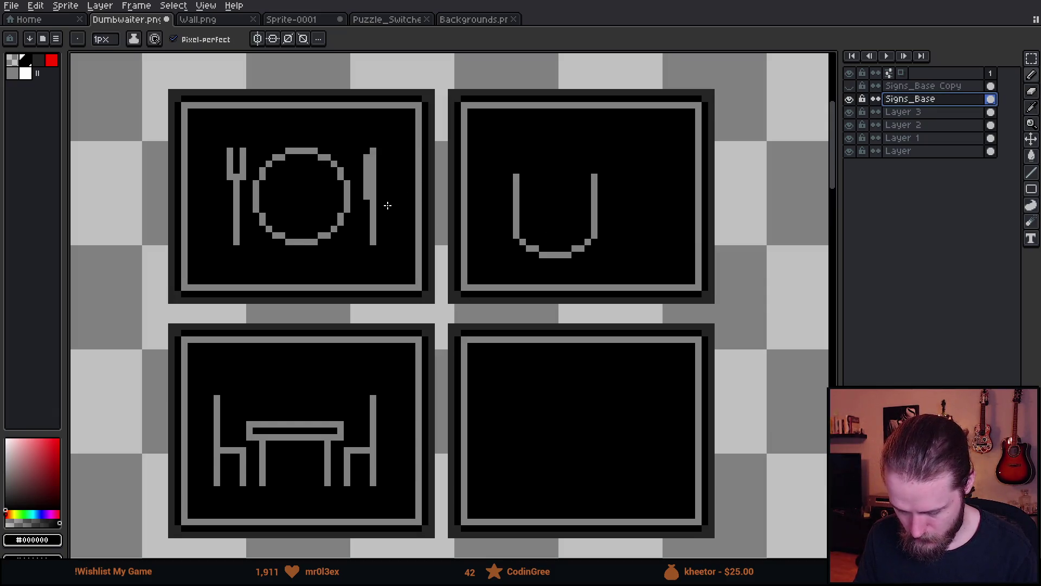
pyautogui.moveTo(224, 125)
pyautogui.mouseDown()
pyautogui.moveTo(372, 238)
pyautogui.moveTo(392, 274)
pyautogui.mouseUp()
pyautogui.moveTo(499, 154); pyautogui.dragTo(638, 273)
pyautogui.moveTo(201, 370); pyautogui.dragTo(397, 499)
pyautogui.hotkey('shift', 'e')
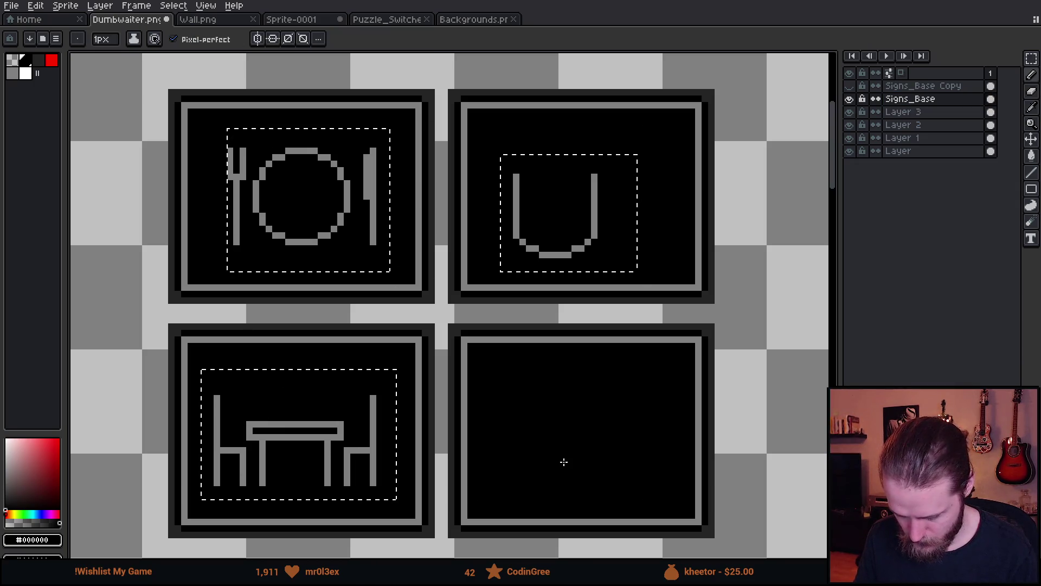
pyautogui.moveTo(303, 433)
pyautogui.mouseDown()
pyautogui.moveTo(269, 453)
pyautogui.moveTo(360, 511)
pyautogui.moveTo(372, 233)
pyautogui.moveTo(574, 255)
pyautogui.moveTo(581, 297)
pyautogui.mouseUp()
pyautogui.press('m')
pyautogui.hotkey('ctrl', 'd')
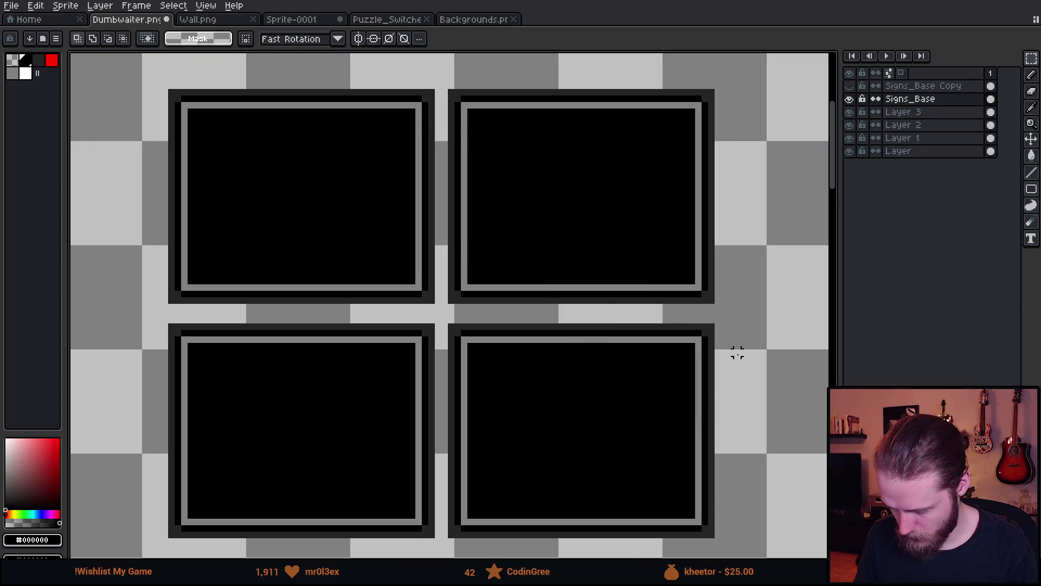
pyautogui.scroll(-3, 706, 344)
pyautogui.scroll(2, 660, 309)
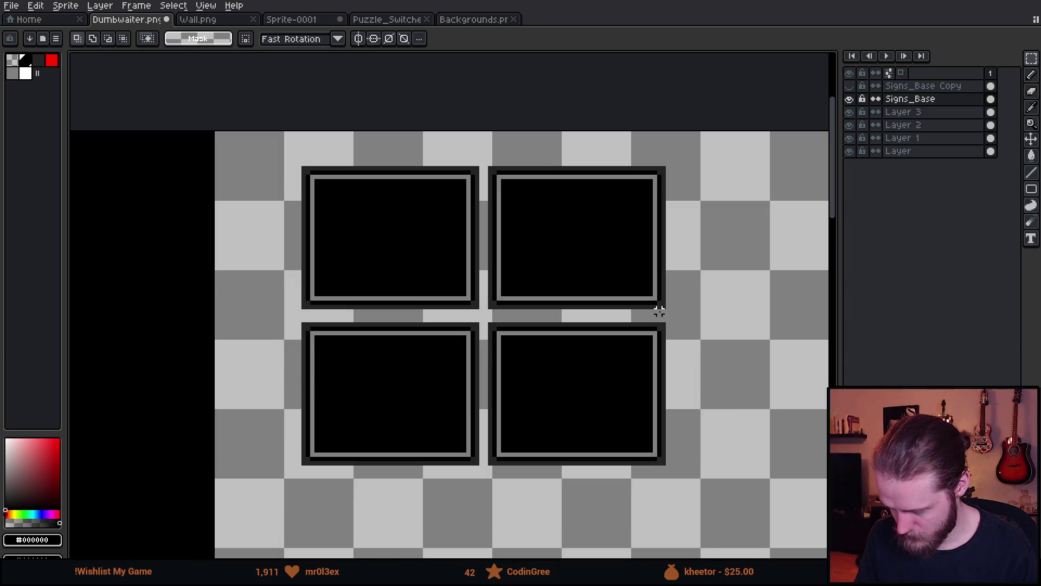
# - Hide Signs_Base, edit Signs_Base Copy, and set an 8-connected transparent bucket fill
pyautogui.click(849, 85)
pyautogui.click(849, 99)
pyautogui.click(927, 86)
pyautogui.scroll(1, 499, 232)
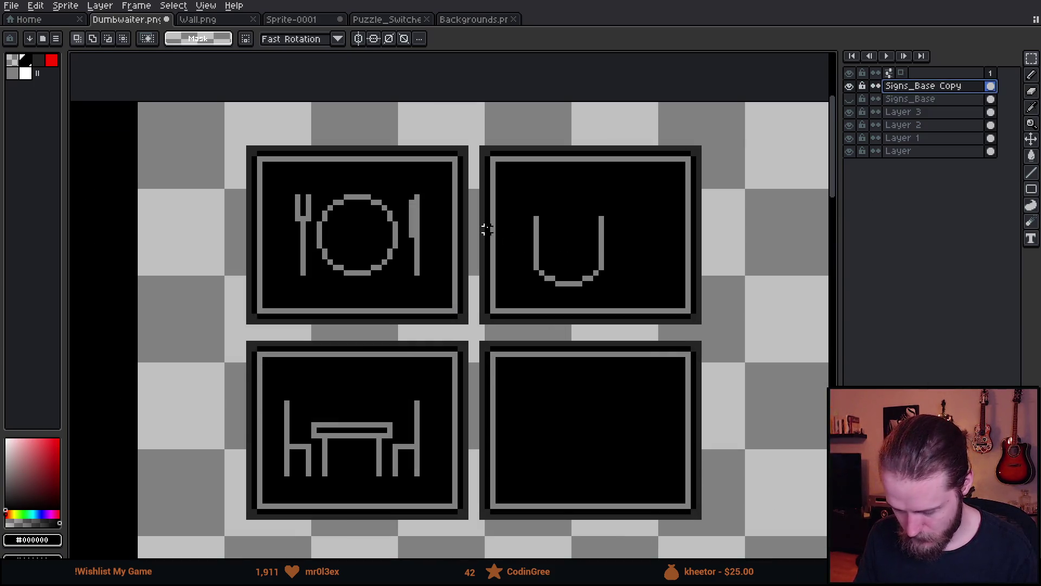
pyautogui.press('g')
pyautogui.click(258, 44)
pyautogui.click(332, 115)
pyautogui.click(18, 62)
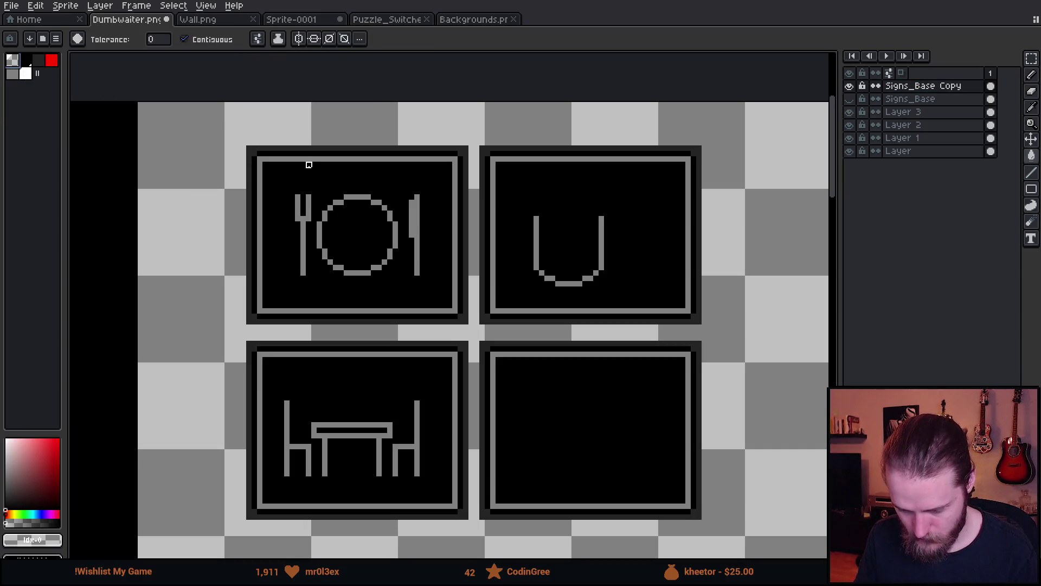
# - Clear the plate and U signs' borders, outlines and interiors from the copy
pyautogui.click(318, 149)
pyautogui.click(319, 165)
pyautogui.click(320, 159)
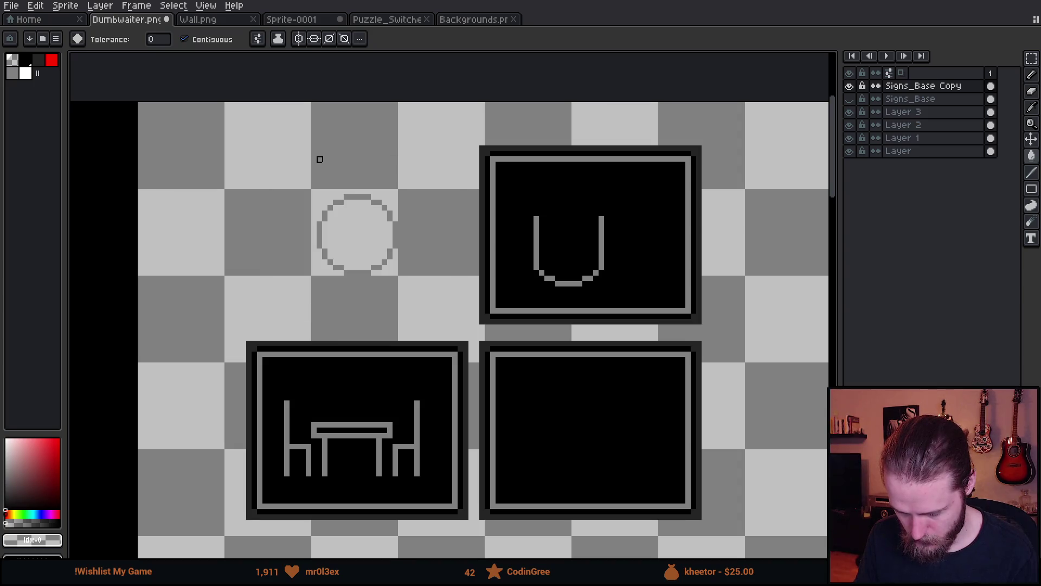
pyautogui.click(508, 148)
pyautogui.click(509, 153)
pyautogui.click(509, 159)
pyautogui.click(509, 165)
# - Clear the lower-right and table signs' frames and leftover outline pieces from the copy
pyautogui.click(553, 344)
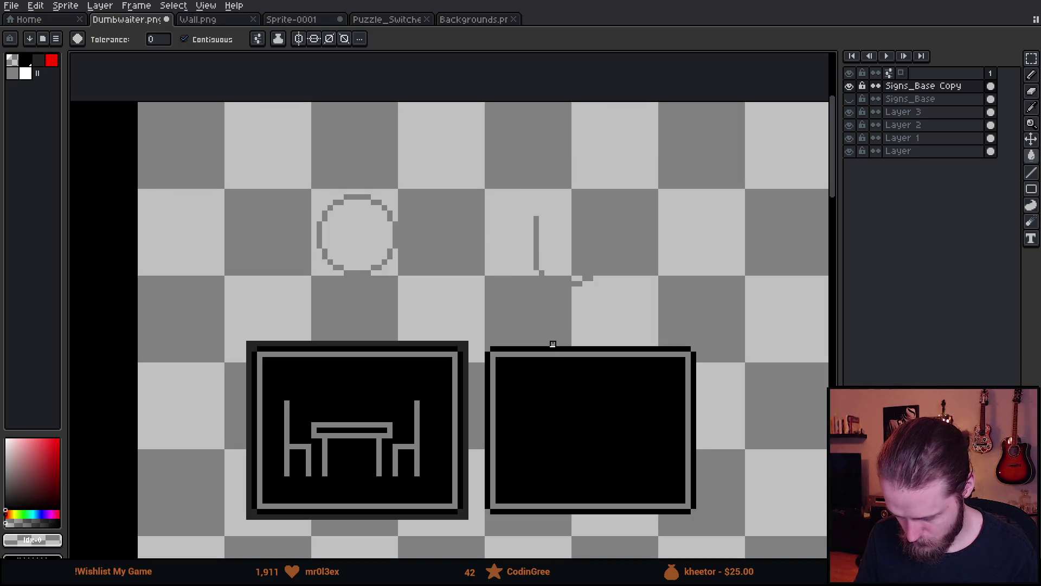
pyautogui.click(552, 355)
pyautogui.click(552, 348)
pyautogui.click(553, 376)
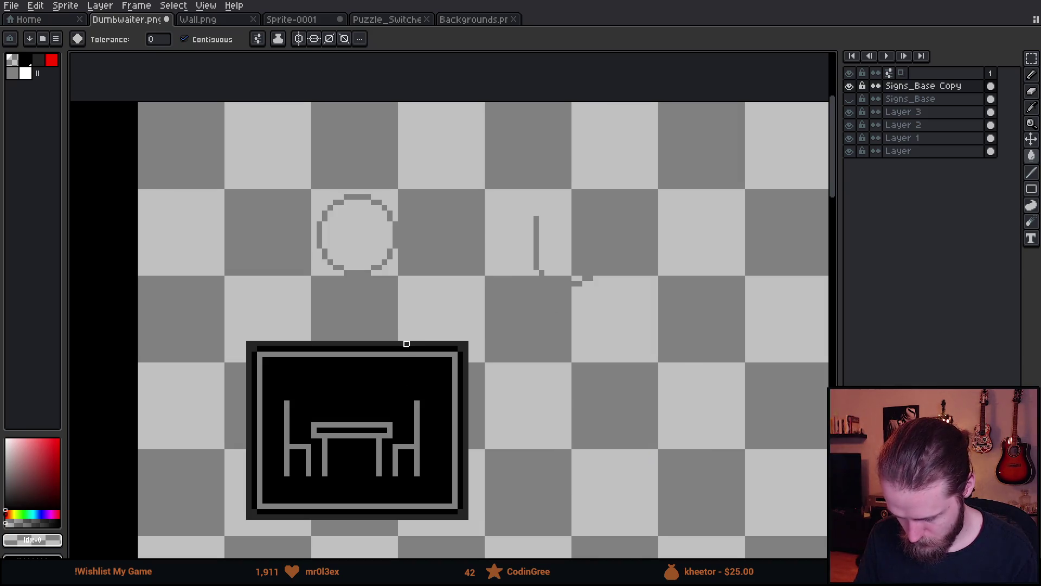
pyautogui.click(404, 343)
pyautogui.click(405, 348)
pyautogui.click(401, 359)
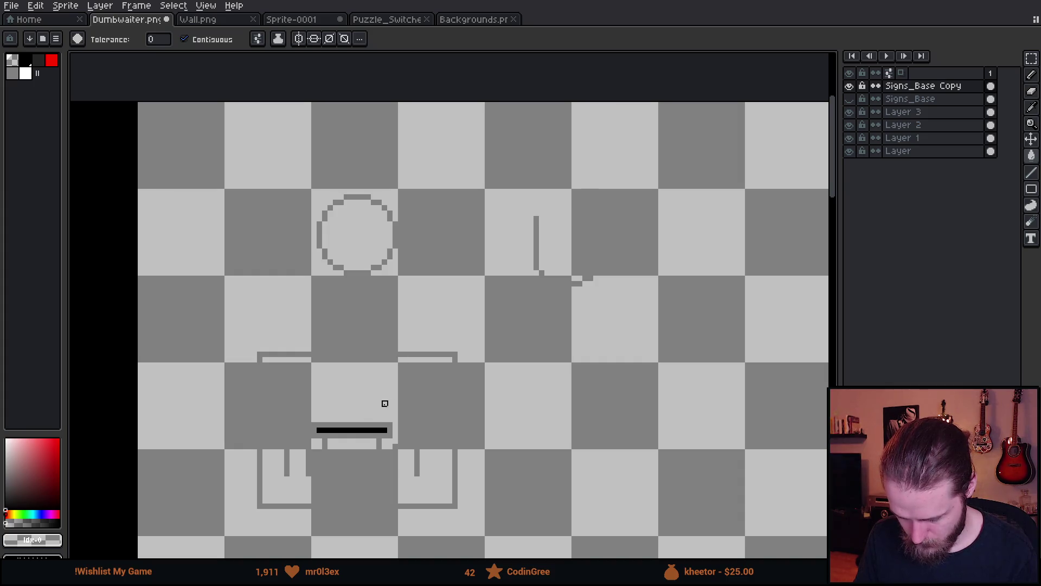
pyautogui.click(455, 479)
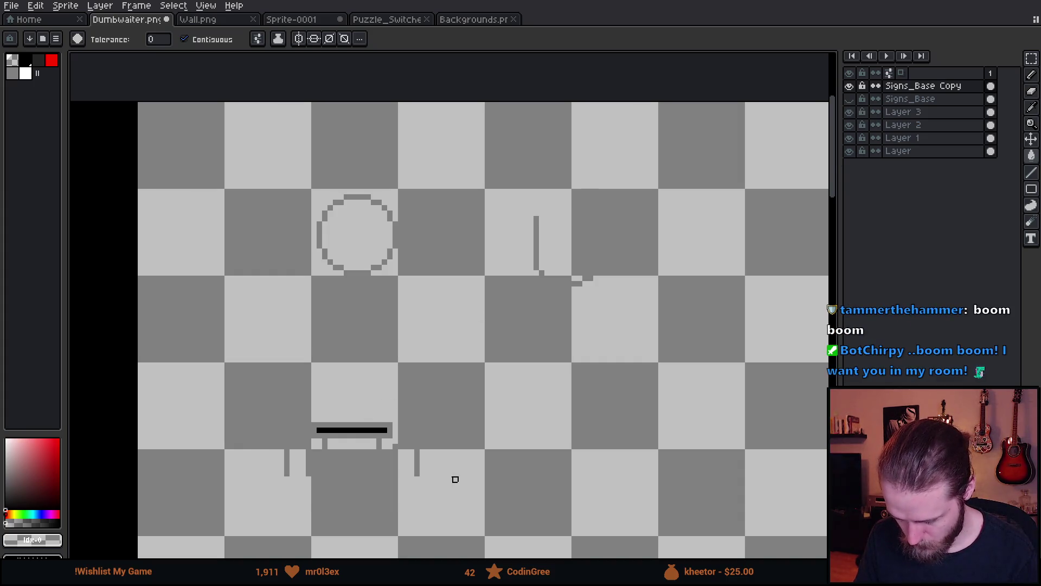
# - Show Signs_Base again and rename the copied layer to Signs_Symbols
pyautogui.click(850, 99)
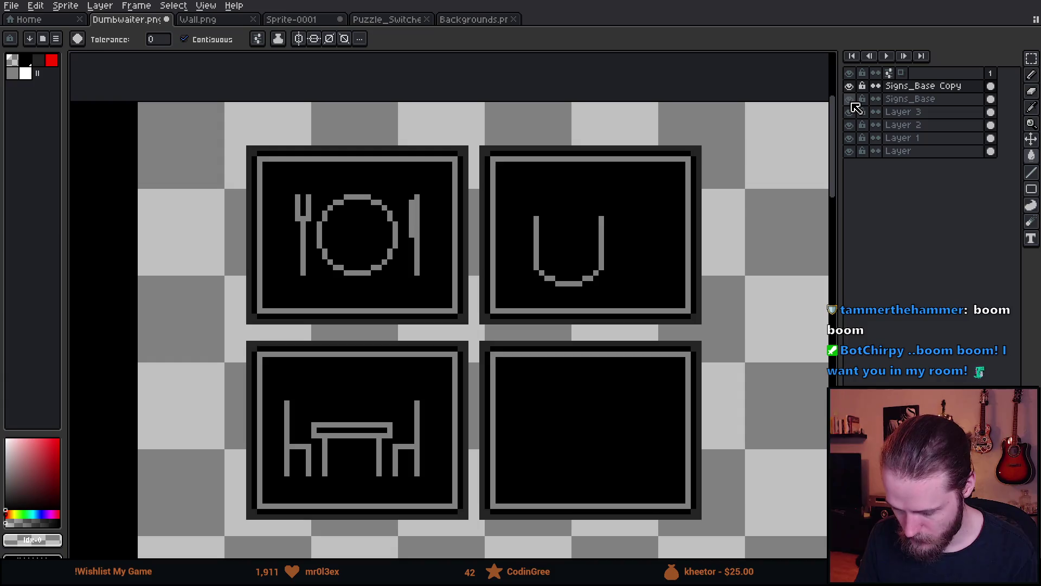
pyautogui.doubleClick(941, 85)
pyautogui.press('End')
pyautogui.press('BackSpace')
pyautogui.press('BackSpace')
pyautogui.press('BackSpace')
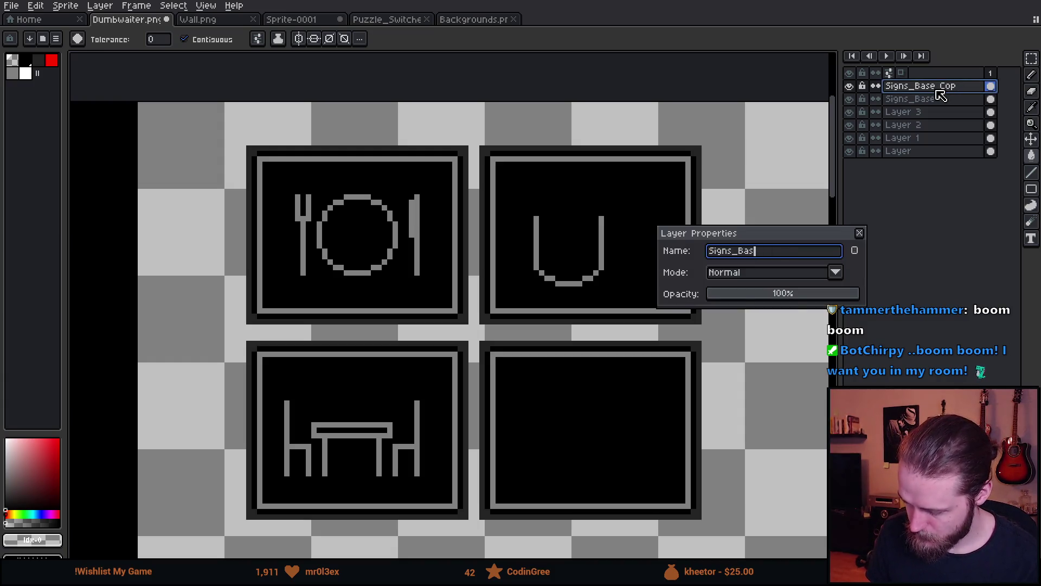
pyautogui.write('Symbols')
pyautogui.press('Return')
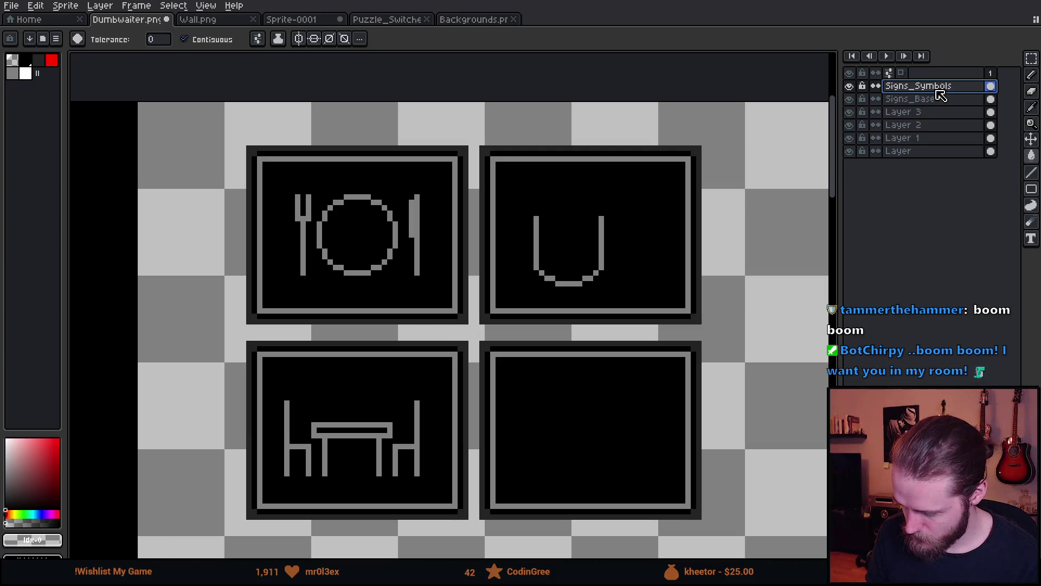
pyautogui.scroll(1, 558, 289)
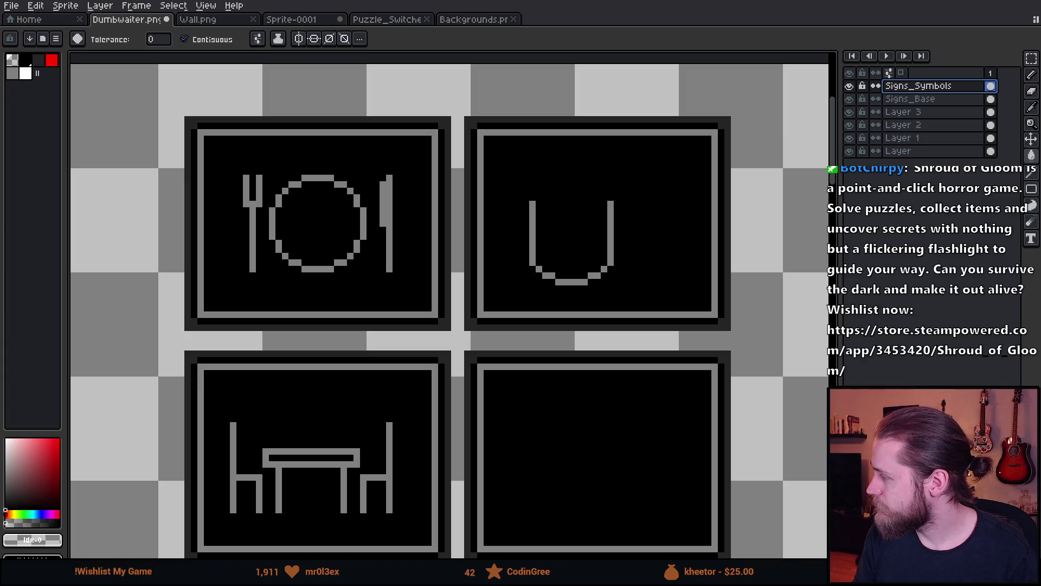
# - Select the U symbol, move it down about one pixel, and commit it
pyautogui.scroll(3, 597, 244)
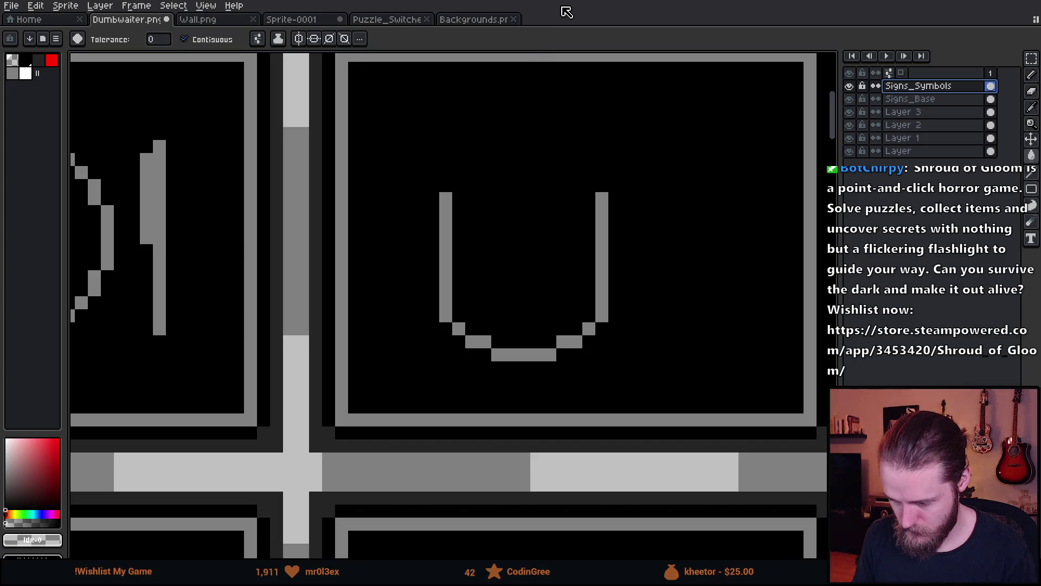
pyautogui.press('m')
pyautogui.moveTo(491, 334)
pyautogui.mouseDown()
pyautogui.moveTo(558, 383)
pyautogui.moveTo(572, 375)
pyautogui.mouseUp()
pyautogui.scroll(-3, 627, 354)
pyautogui.scroll(3, 639, 337)
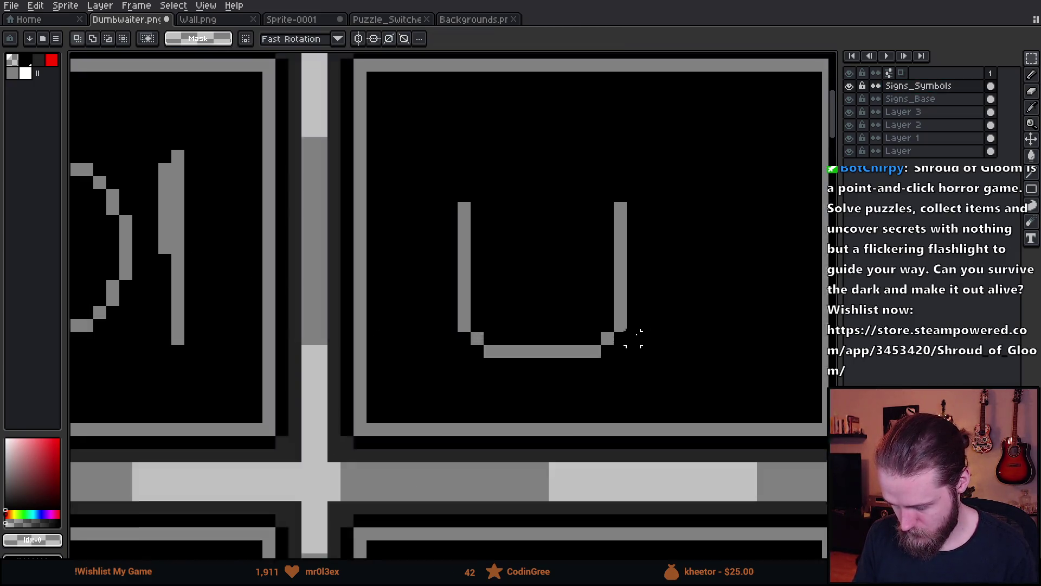
pyautogui.moveTo(420, 139); pyautogui.dragTo(716, 250)
pyautogui.moveTo(624, 219); pyautogui.dragTo(624, 232)
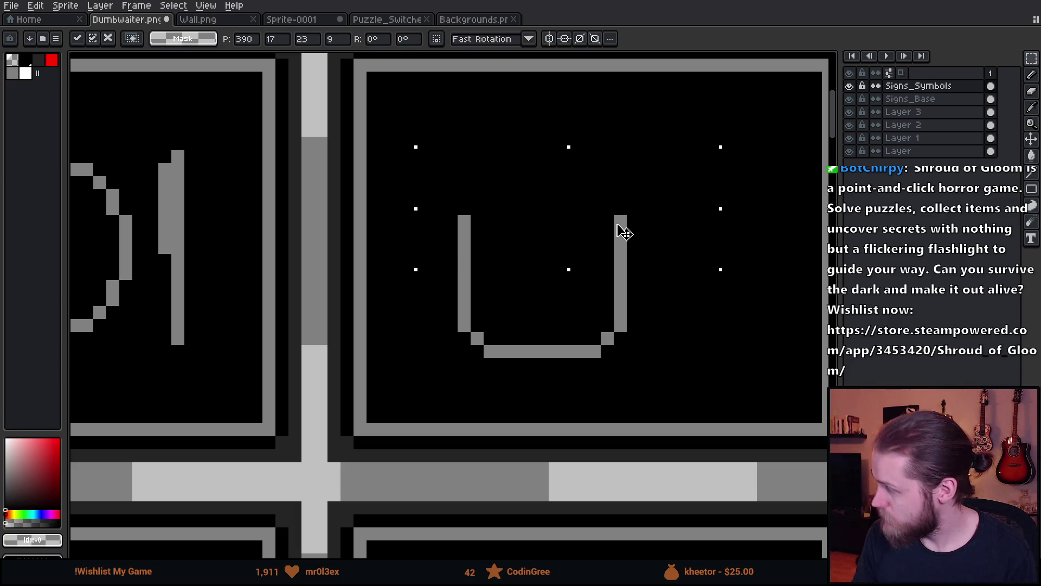
pyautogui.press('Return')
# - Pick the U's grey and paint a 7px round puff above its right bar
pyautogui.hotkey('ctrl', 'd')
pyautogui.press('i')
pyautogui.click(622, 220)
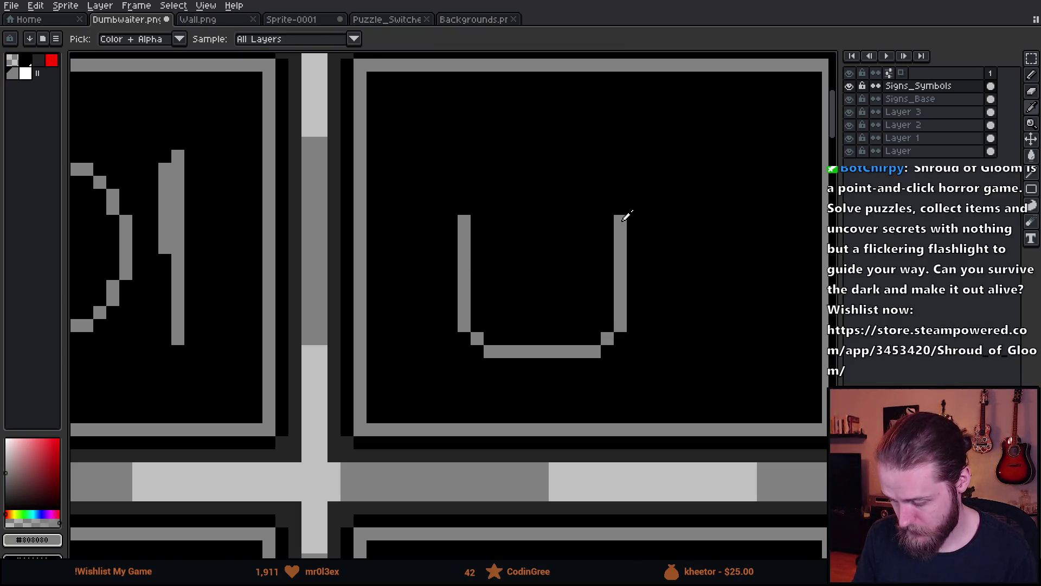
pyautogui.press('b')
pyautogui.press('-')
pyautogui.press('-')
pyautogui.press('-')
pyautogui.press('+')
pyautogui.press('+')
pyautogui.press('+')
pyautogui.press('-')
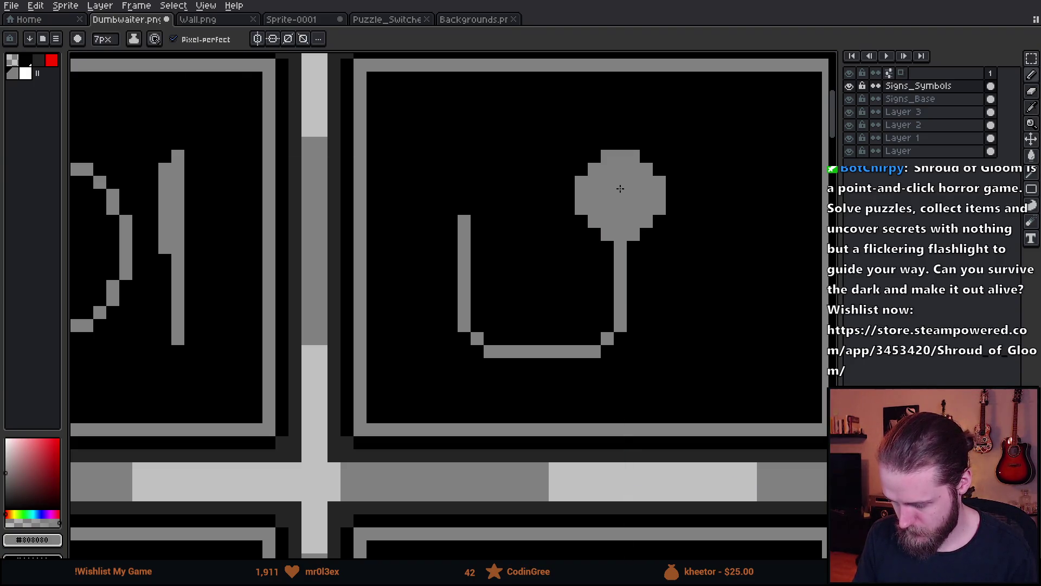
pyautogui.click(620, 182)
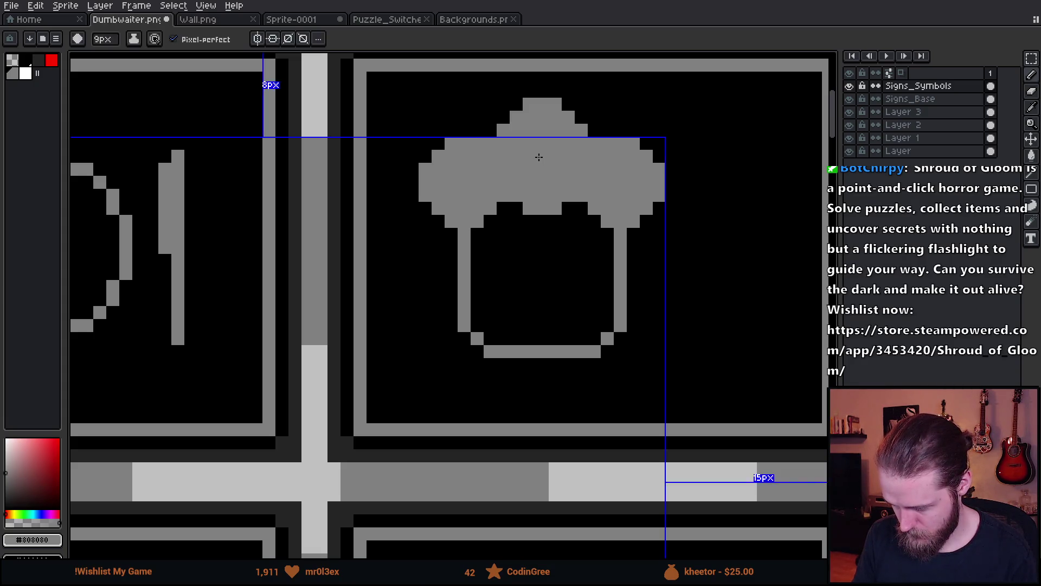
pyautogui.press('+')
pyautogui.press('+')
pyautogui.press('+')
pyautogui.press('-')
pyautogui.press('-')
pyautogui.press('-')
pyautogui.scroll(-4, 540, 159)
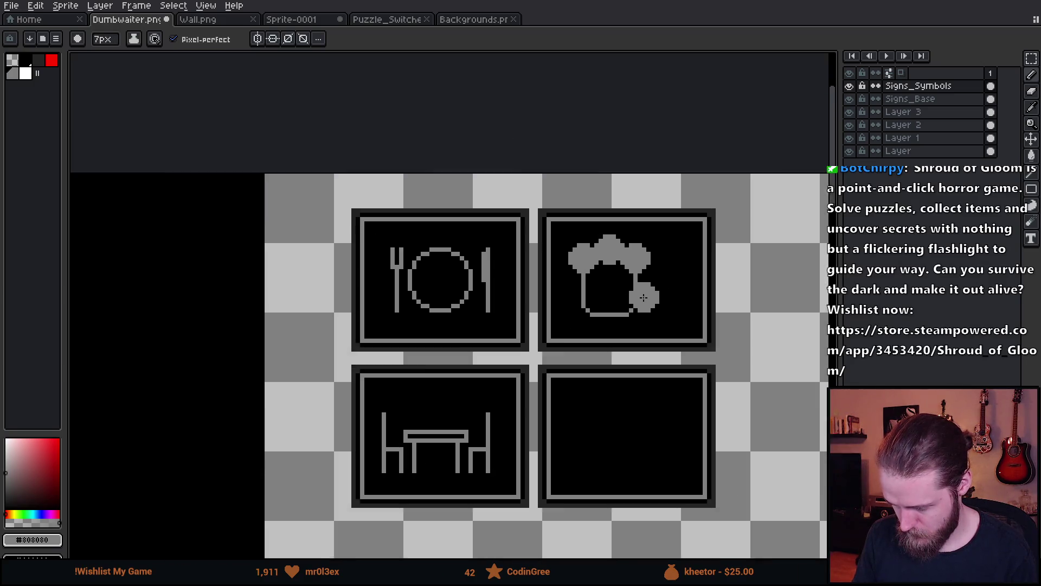
pyautogui.scroll(5, 516, 260)
# - With a 5px eraser, clear the hat circles' interiors and overlapping lines
pyautogui.press('e')
pyautogui.press('-')
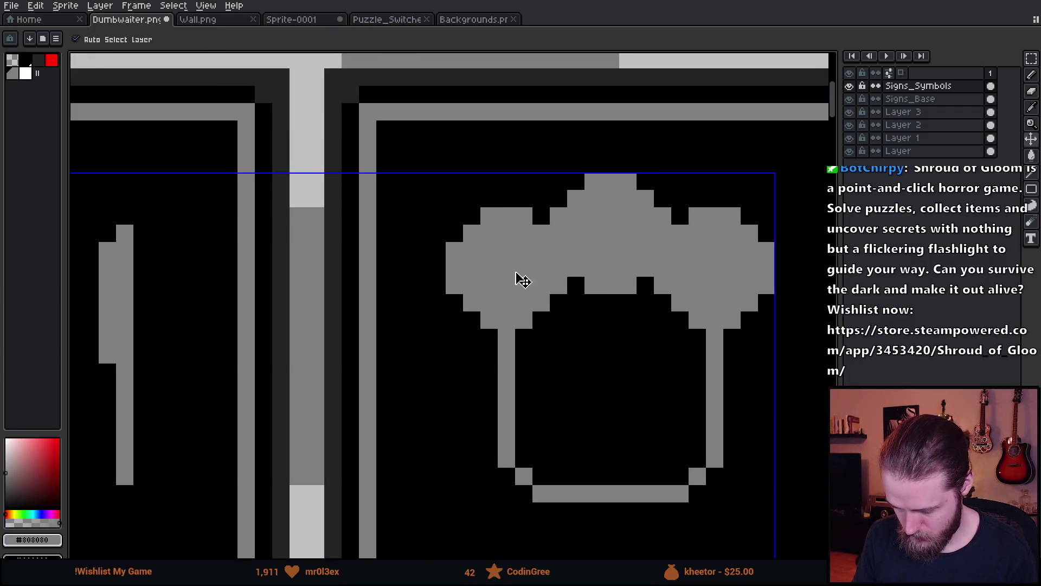
pyautogui.click(506, 268)
pyautogui.click(612, 232)
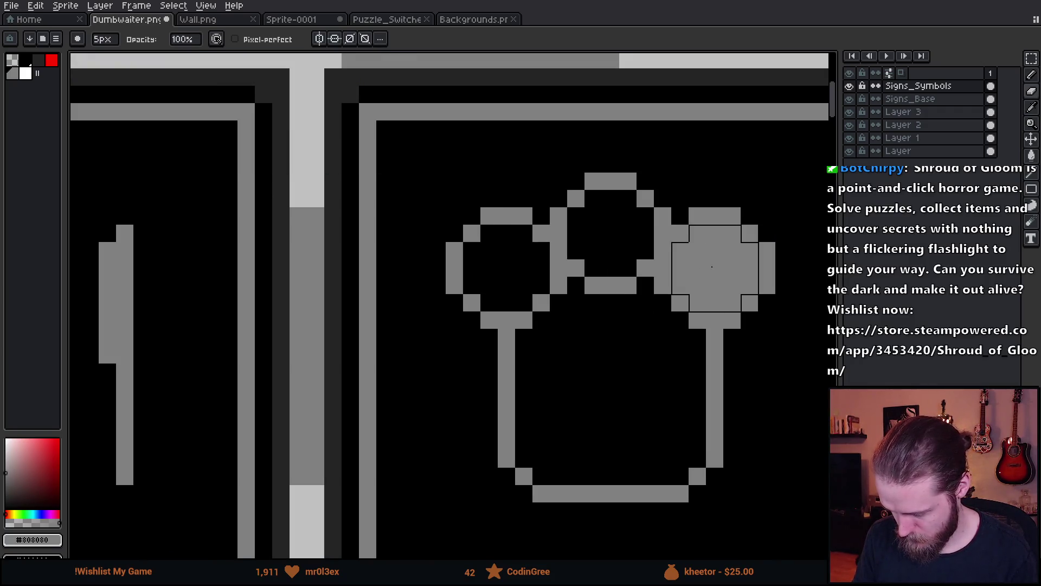
pyautogui.click(715, 268)
pyautogui.moveTo(639, 266)
pyautogui.mouseDown()
pyautogui.moveTo(664, 304)
pyautogui.moveTo(607, 299)
pyautogui.moveTo(569, 260)
pyautogui.moveTo(590, 305)
pyautogui.mouseUp()
pyautogui.click(548, 300)
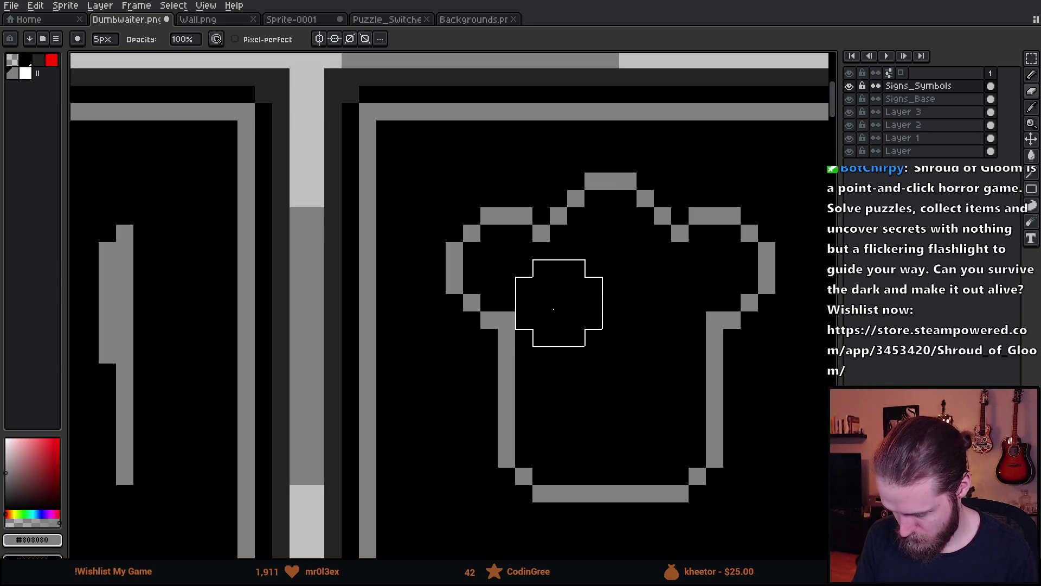
# - Erase the chef hat's remaining top outline so the frame is blank
pyautogui.scroll(-3, 597, 315)
pyautogui.scroll(2, 618, 317)
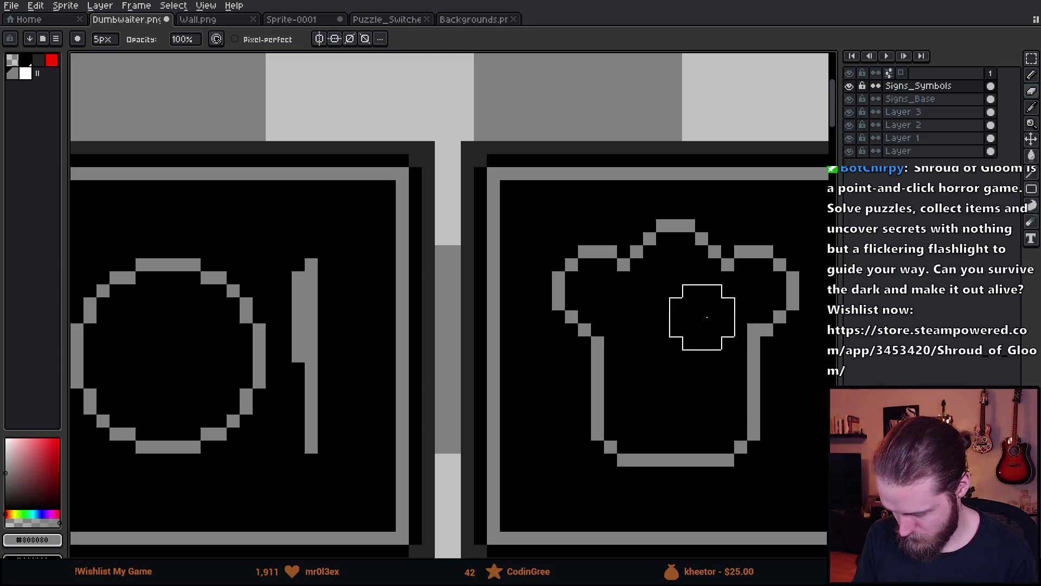
pyautogui.scroll(-3, 687, 418)
pyautogui.scroll(3, 529, 298)
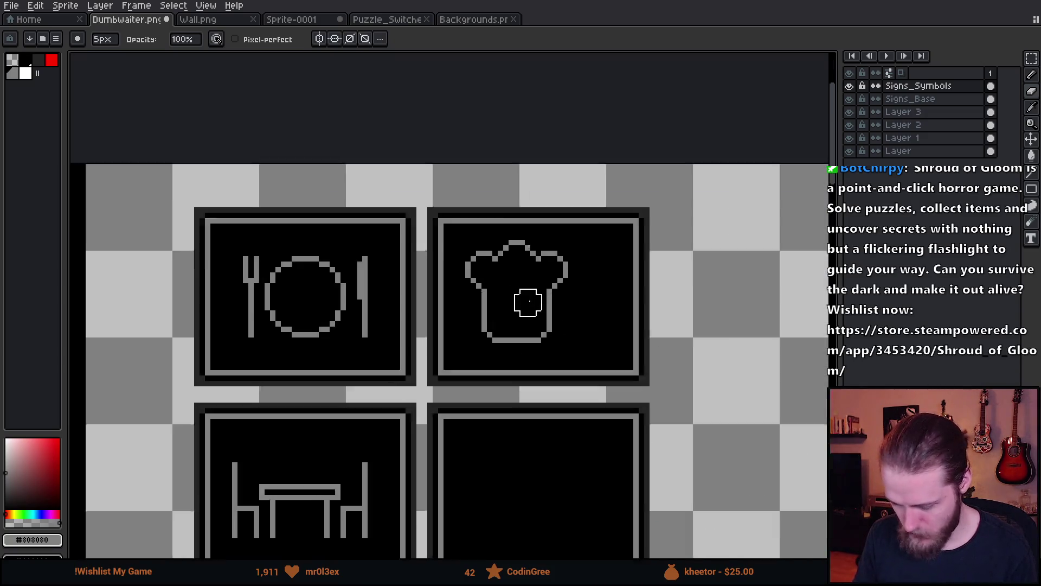
pyautogui.moveTo(639, 251)
pyautogui.mouseDown()
pyautogui.moveTo(472, 220)
pyautogui.moveTo(457, 294)
pyautogui.moveTo(628, 292)
pyautogui.mouseUp()
pyautogui.press('b')
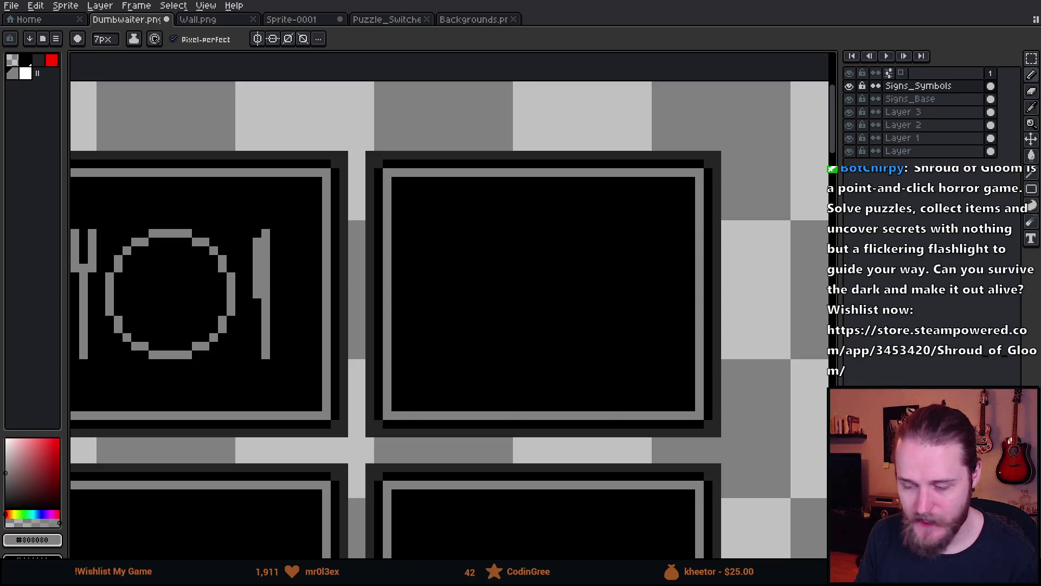
pyautogui.press('i')
pyautogui.press('b')
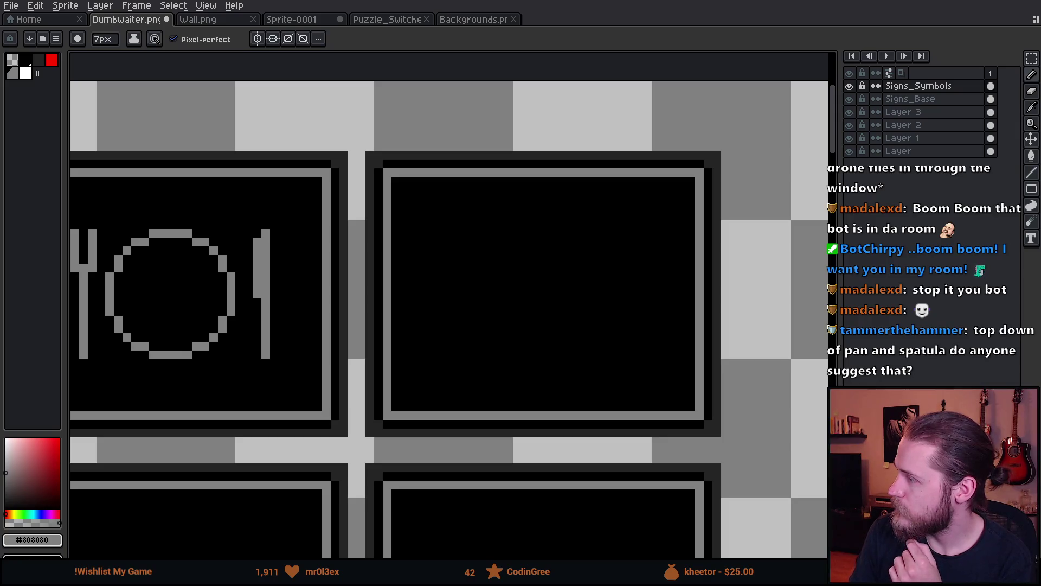
pyautogui.press('-')
pyautogui.press('-')
pyautogui.press('-')
pyautogui.moveTo(527, 286)
pyautogui.mouseDown()
pyautogui.moveTo(335, 299)
pyautogui.moveTo(460, 290)
pyautogui.moveTo(458, 274)
pyautogui.moveTo(439, 269)
pyautogui.mouseUp()
pyautogui.scroll(1, 459, 290)
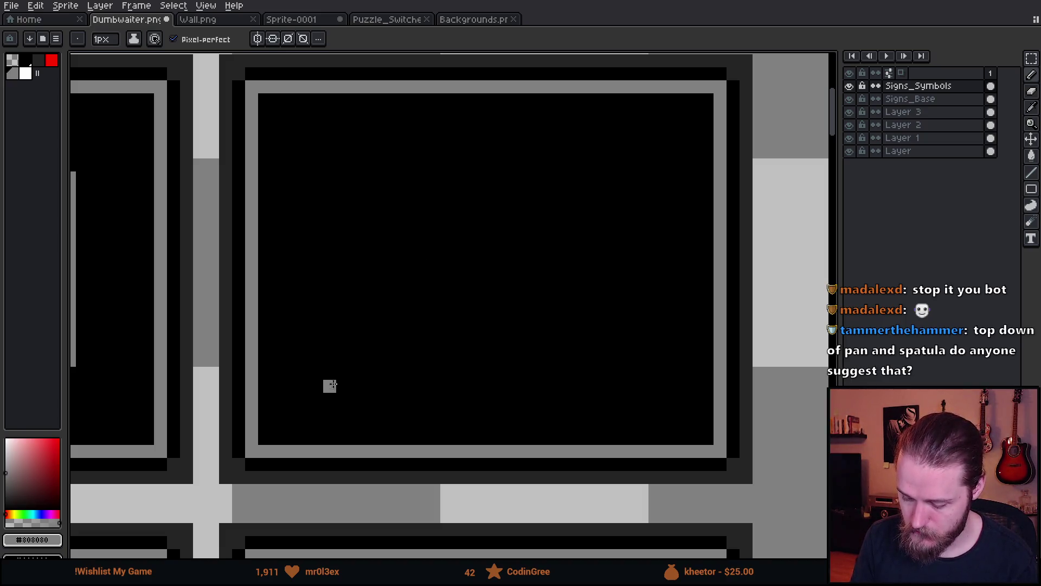
# - Stamp a large grey disc for the pan and paint its thick diagonal handle
pyautogui.moveTo(329, 385); pyautogui.dragTo(425, 332)
pyautogui.scroll(19, 542, 265)
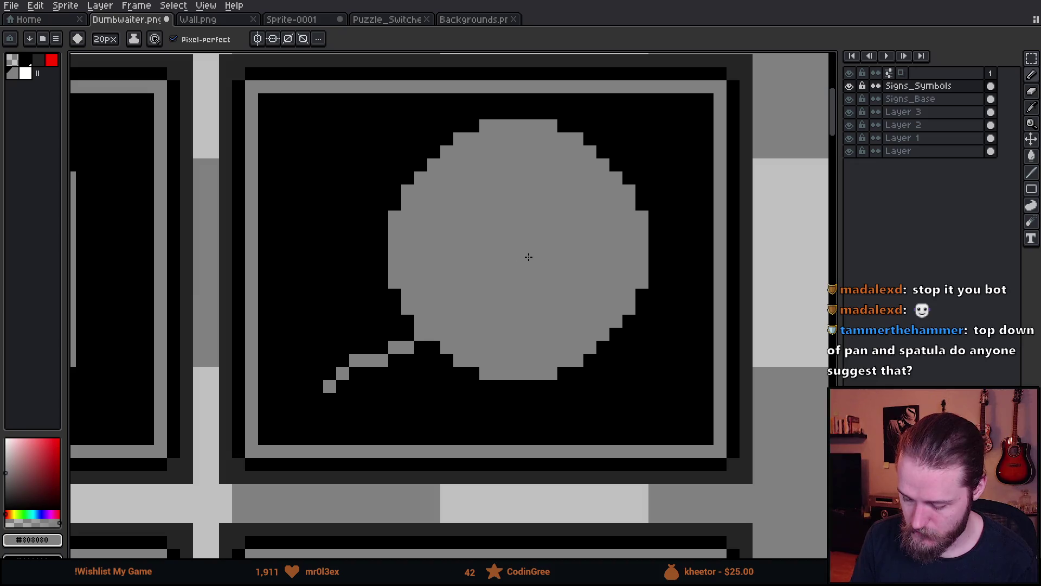
pyautogui.scroll(-8, 534, 260)
pyautogui.scroll(6, 510, 266)
pyautogui.click(498, 256)
pyautogui.scroll(-6, 634, 354)
pyautogui.scroll(-10, 634, 354)
pyautogui.moveTo(408, 321)
pyautogui.mouseDown()
pyautogui.moveTo(331, 387)
pyautogui.moveTo(338, 380)
pyautogui.mouseUp()
# - Switch to black and, on Signs_Symbols, black out the disc's centre to leave a ring
pyautogui.hotkey('alt', 'Down')
pyautogui.keyDown('alt'); pyautogui.click(442, 388); pyautogui.keyUp('alt')
pyautogui.scroll(9, 496, 251)
pyautogui.scroll(-9, 503, 260)
pyautogui.click(848, 99)
pyautogui.click(849, 99)
pyautogui.click(925, 91)
pyautogui.scroll(14, 495, 249)
pyautogui.click(495, 248)
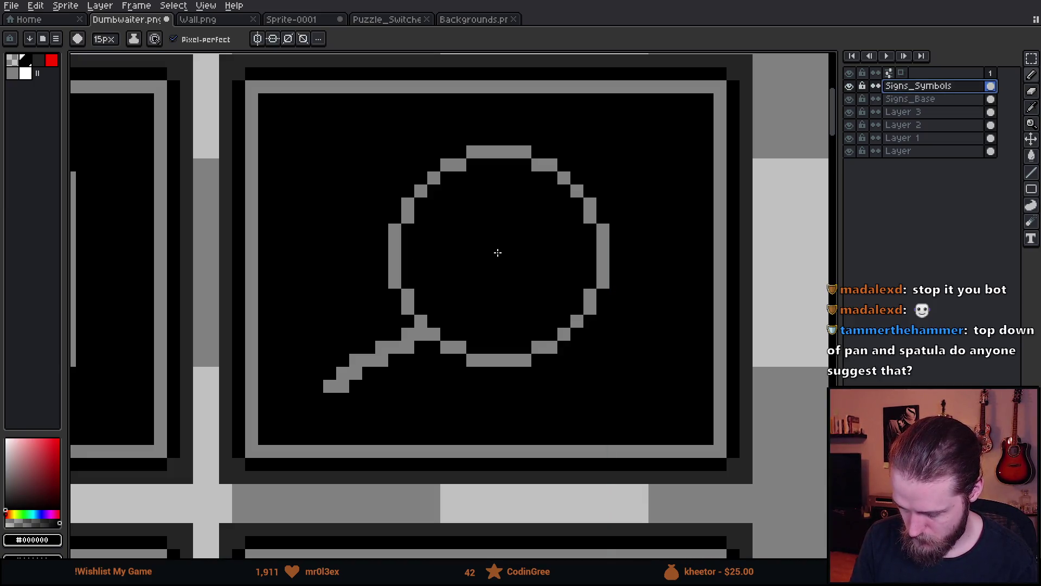
# - Draw a grey spatula shaft and slotted lattice head across the pan, touching up stray pixels
pyautogui.keyDown('alt'); pyautogui.click(563, 334); pyautogui.keyUp('alt')
pyautogui.moveTo(603, 373)
pyautogui.mouseDown()
pyautogui.moveTo(522, 282)
pyautogui.moveTo(496, 280)
pyautogui.moveTo(473, 256)
pyautogui.moveTo(486, 241)
pyautogui.moveTo(512, 269)
pyautogui.mouseUp()
pyautogui.click(499, 228)
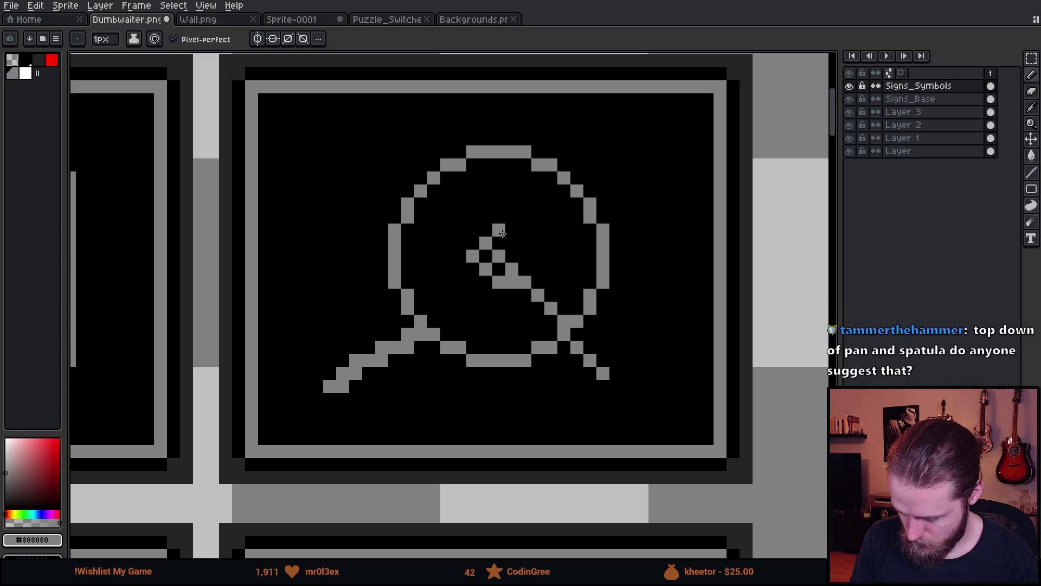
pyautogui.moveTo(499, 228); pyautogui.dragTo(531, 271)
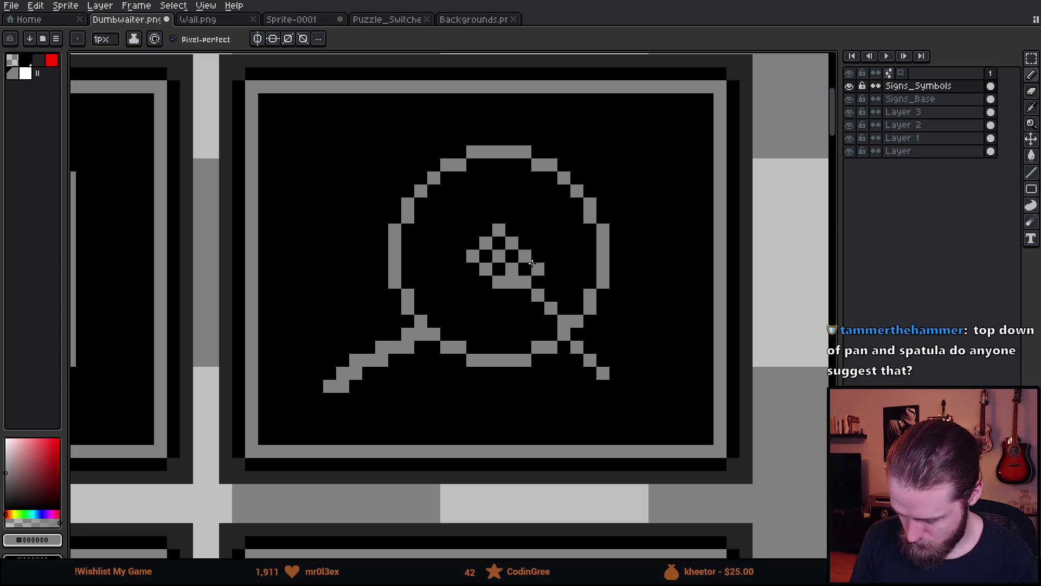
pyautogui.moveTo(512, 217)
pyautogui.mouseDown()
pyautogui.moveTo(539, 284)
pyautogui.moveTo(610, 360)
pyautogui.mouseUp()
pyautogui.rightClick(534, 258)
pyautogui.rightClick(525, 243)
pyautogui.click(536, 246)
pyautogui.scroll(-5, 611, 360)
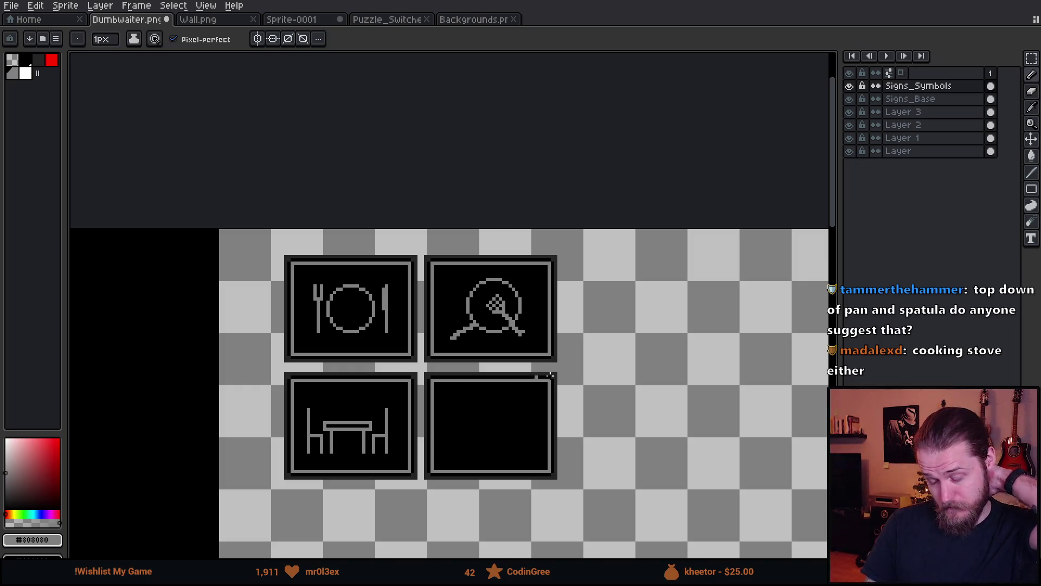
# - Draw the pot's left side, bottom and right side in the empty bottom-right frame
pyautogui.scroll(2, 507, 372)
pyautogui.moveTo(494, 369); pyautogui.dragTo(494, 242)
pyautogui.scroll(1, 446, 297)
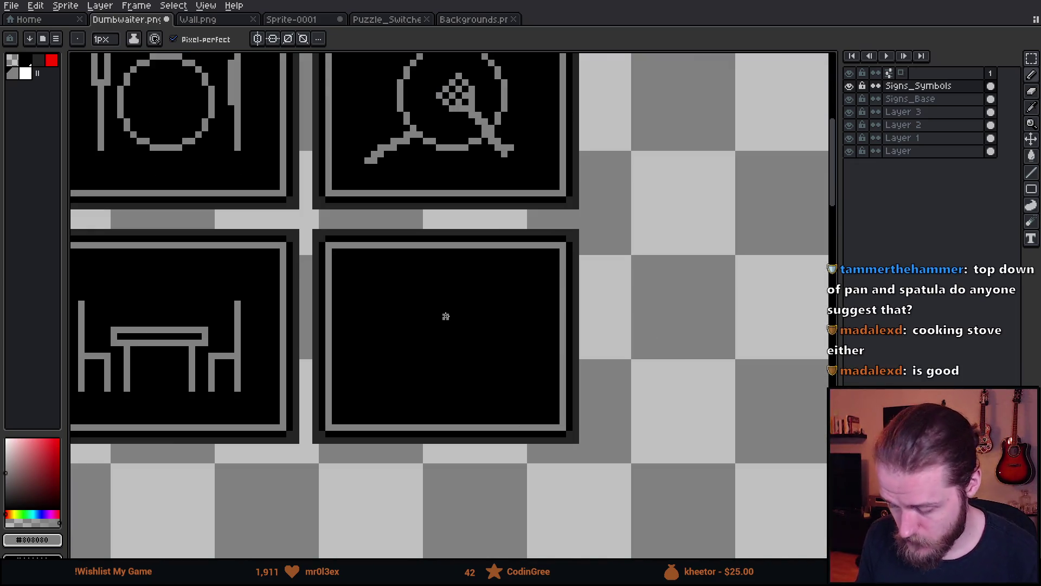
pyautogui.moveTo(453, 341); pyautogui.dragTo(441, 292)
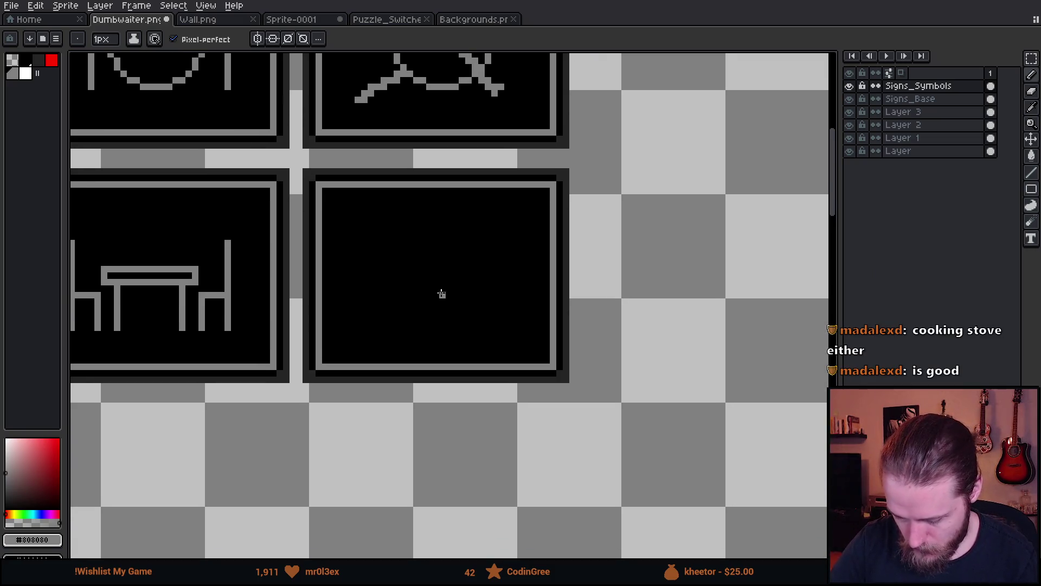
pyautogui.scroll(1, 442, 293)
pyautogui.scroll(1, 418, 291)
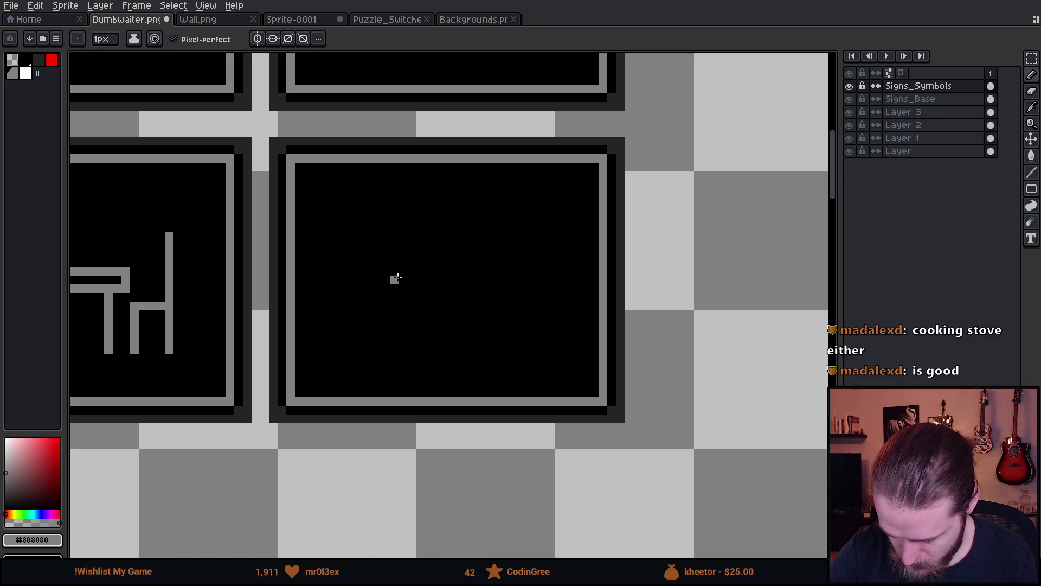
pyautogui.moveTo(394, 262)
pyautogui.mouseDown()
pyautogui.moveTo(398, 343)
pyautogui.moveTo(499, 359)
pyautogui.mouseUp()
pyautogui.hotkey('ctrl', 'z')
pyautogui.hotkey('ctrl', 'z')
pyautogui.hotkey('ctrl', 'z')
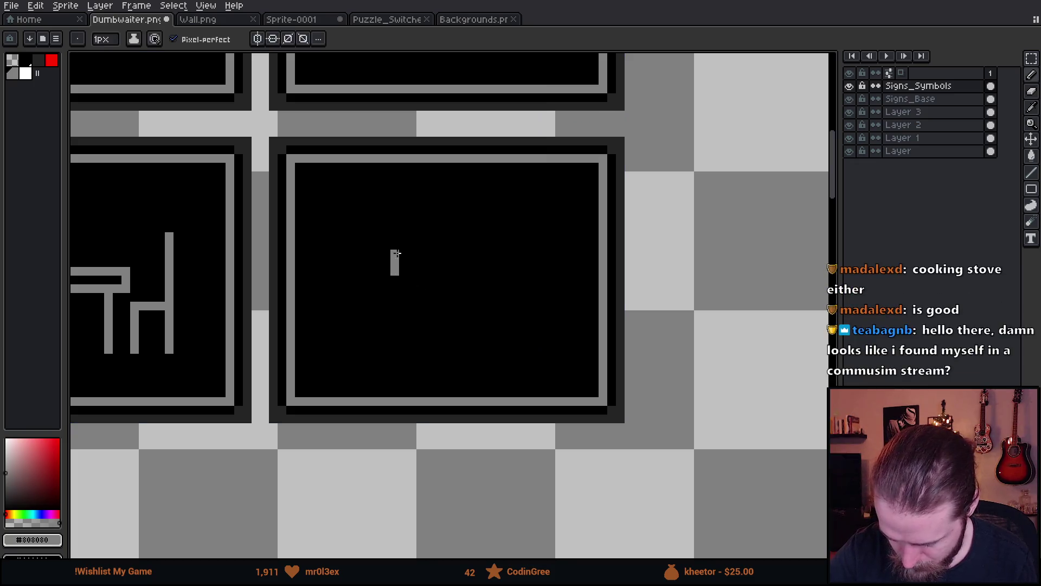
pyautogui.moveTo(394, 274)
pyautogui.mouseDown()
pyautogui.moveTo(397, 324)
pyautogui.moveTo(464, 343)
pyautogui.moveTo(483, 325)
pyautogui.moveTo(478, 275)
pyautogui.mouseUp()
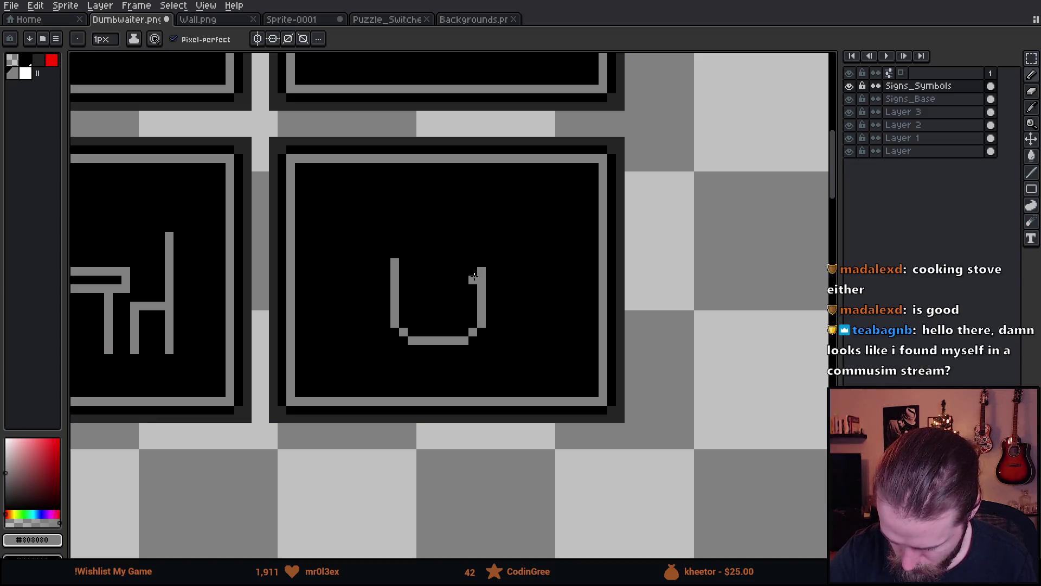
pyautogui.moveTo(464, 287)
pyautogui.mouseDown()
pyautogui.moveTo(408, 286)
pyautogui.moveTo(470, 254)
pyautogui.mouseUp()
# - Add the upper and lower lines of the pot's long handle
pyautogui.press('e')
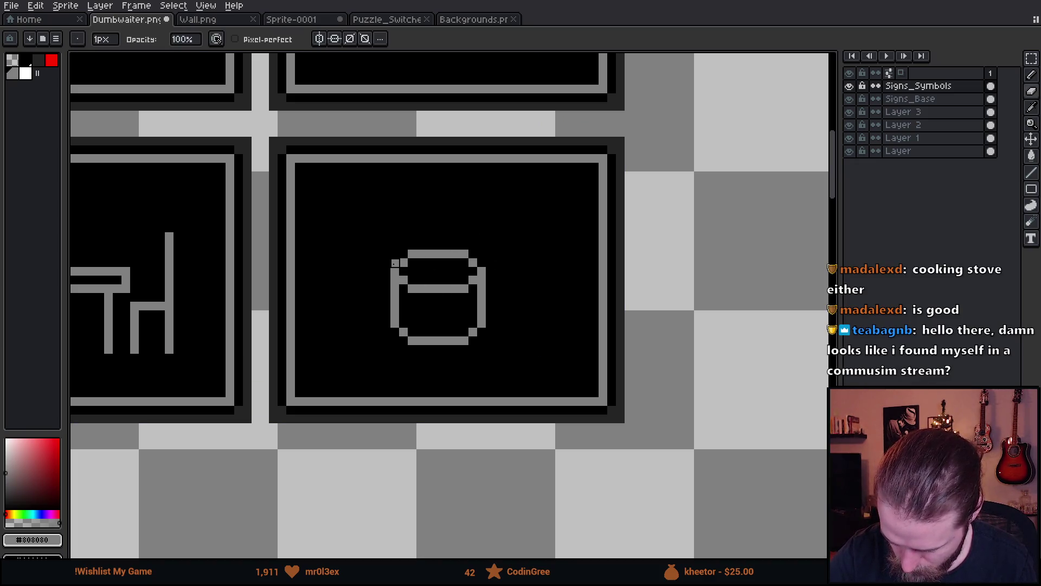
pyautogui.press('i')
pyautogui.press('b')
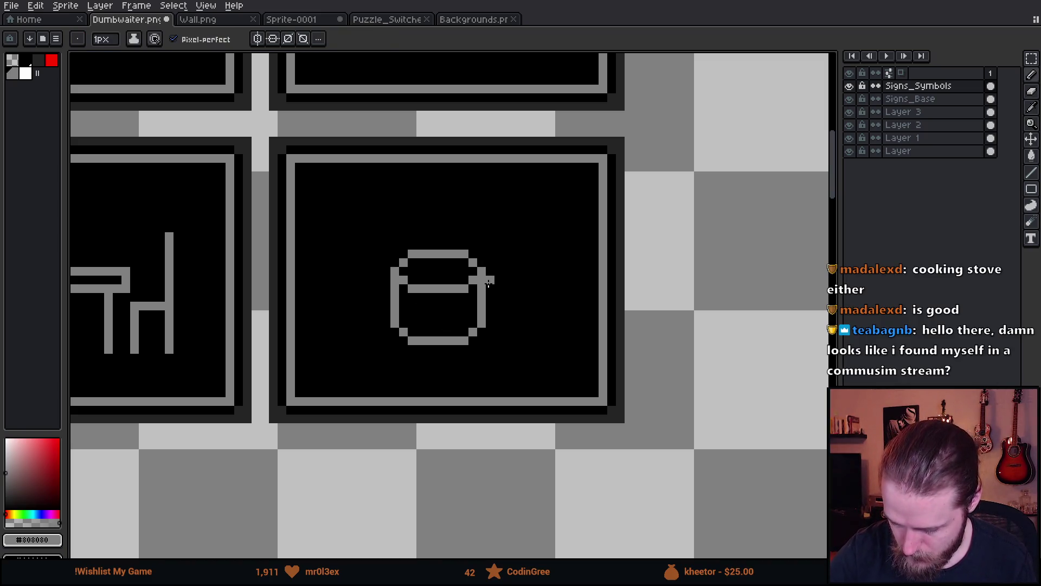
pyautogui.moveTo(486, 280)
pyautogui.mouseDown()
pyautogui.moveTo(529, 281)
pyautogui.moveTo(484, 297)
pyautogui.mouseUp()
pyautogui.hotkey('ctrl', 'z')
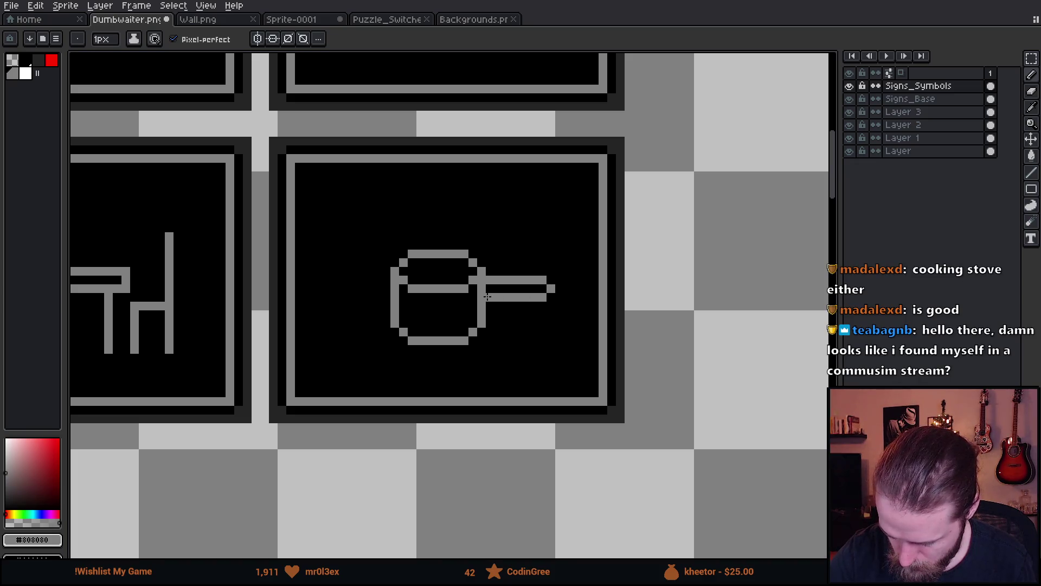
pyautogui.keyDown('alt'); pyautogui.click(472, 308); pyautogui.keyUp('alt')
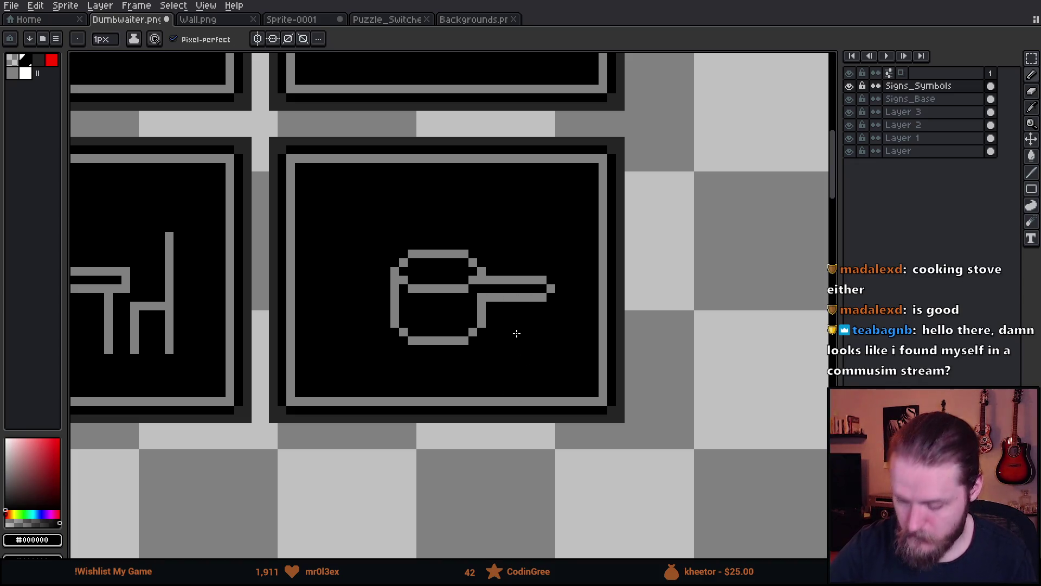
pyautogui.keyDown('alt'); pyautogui.click(445, 249); pyautogui.keyUp('alt')
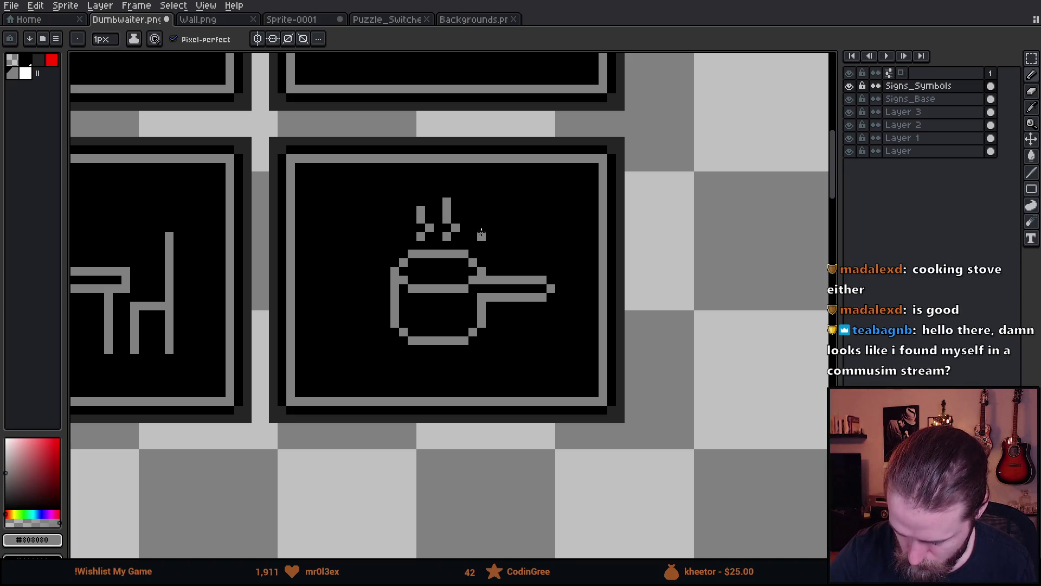
# - Undo the stray strokes drawn over the top-right and plate signs
pyautogui.hscroll(-3, 575, 375)
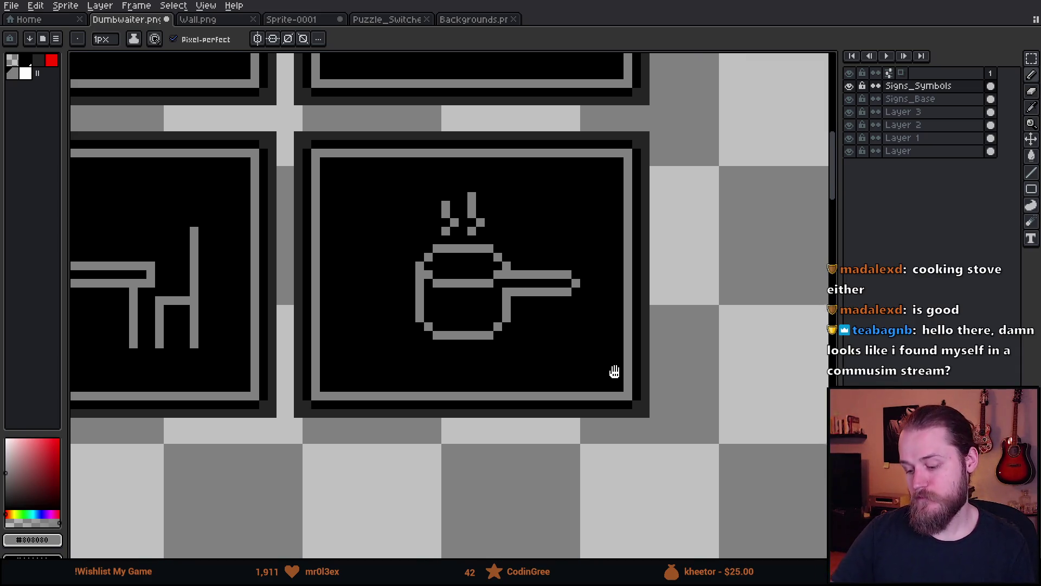
pyautogui.scroll(-1, 633, 396)
pyautogui.scroll(-3, 632, 396)
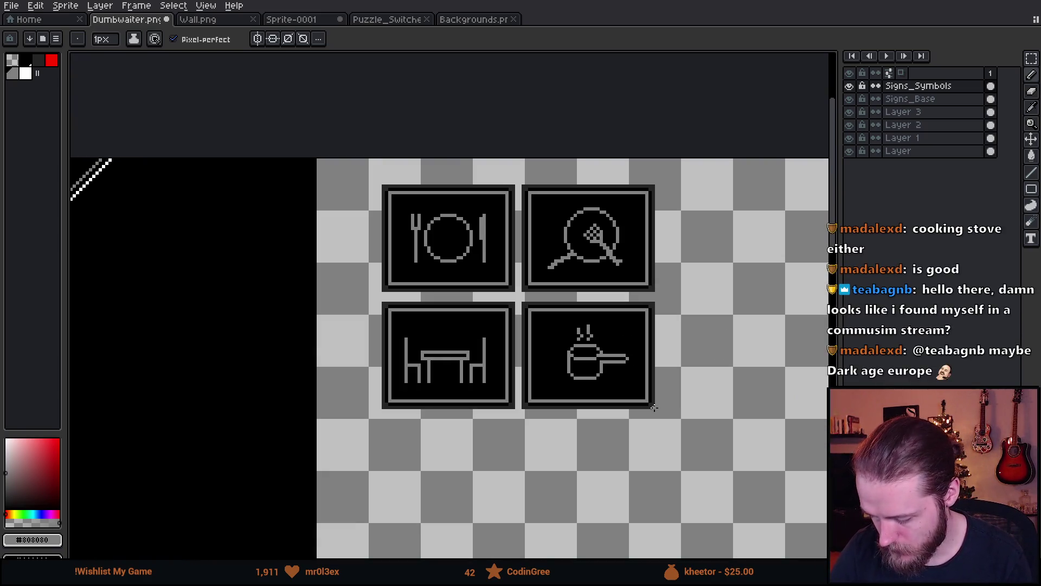
pyautogui.scroll(1, 670, 409)
pyautogui.hscroll(3, 644, 404)
pyautogui.hscroll(2, 604, 367)
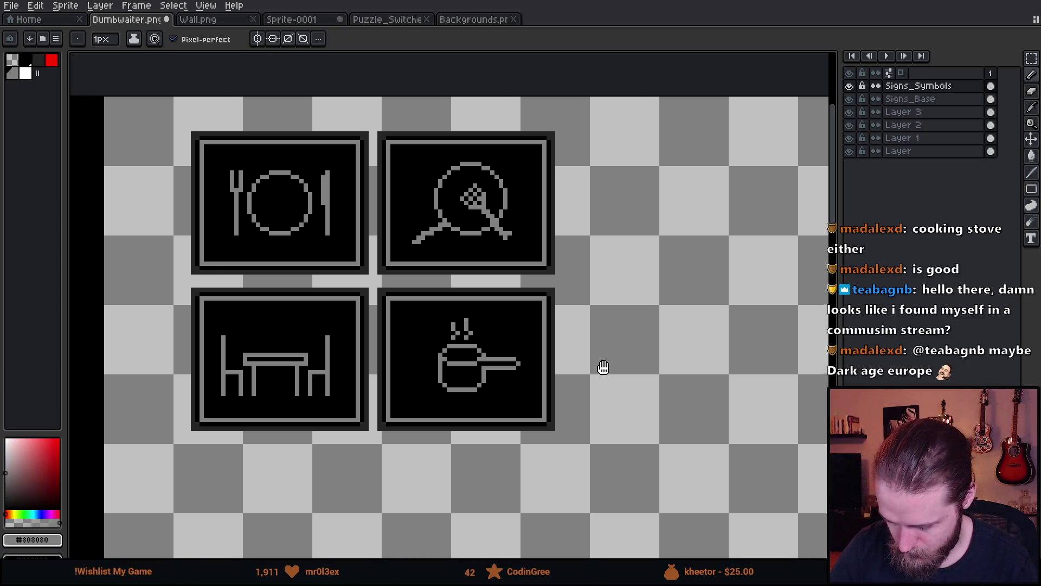
pyautogui.moveTo(484, 208)
pyautogui.mouseDown()
pyautogui.moveTo(504, 158)
pyautogui.moveTo(488, 238)
pyautogui.moveTo(466, 128)
pyautogui.moveTo(433, 130)
pyautogui.mouseUp()
pyautogui.hotkey('ctrl', 'z')
pyautogui.moveTo(325, 125)
pyautogui.mouseDown()
pyautogui.moveTo(217, 163)
pyautogui.moveTo(261, 265)
pyautogui.moveTo(358, 265)
pyautogui.mouseUp()
pyautogui.hotkey('ctrl', 'z')
pyautogui.hscroll(1, 610, 343)
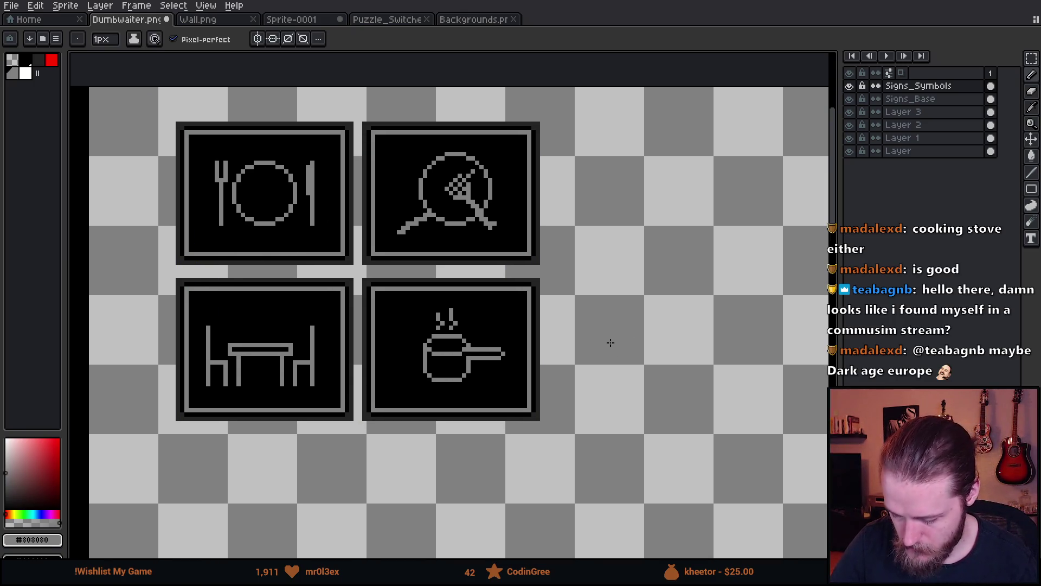
# - On Signs_Base, copy the top-right sign frame and paste it into a new right-hand column
pyautogui.click(916, 99)
pyautogui.press('m')
pyautogui.moveTo(363, 115)
pyautogui.mouseDown()
pyautogui.moveTo(482, 293)
pyautogui.moveTo(599, 390)
pyautogui.mouseUp()
pyautogui.hotkey('ctrl', 'c')
pyautogui.hotkey('ctrl', 'v')
pyautogui.moveTo(539, 367); pyautogui.dragTo(658, 344)
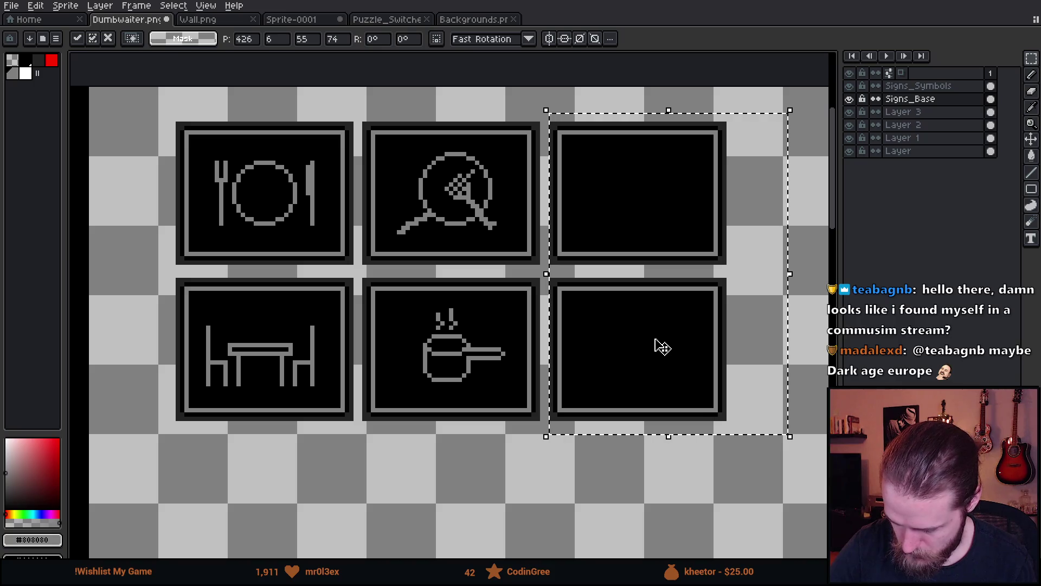
# - Commit the pasted sign frames as the new right-hand column of two blank frames
pyautogui.click(504, 294)
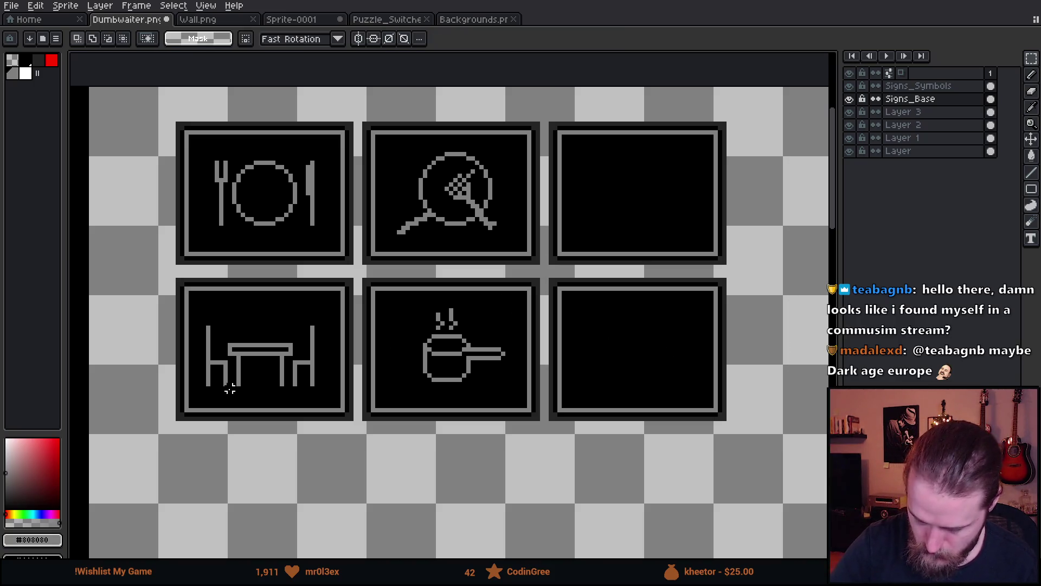
pyautogui.moveTo(653, 412); pyautogui.dragTo(646, 423)
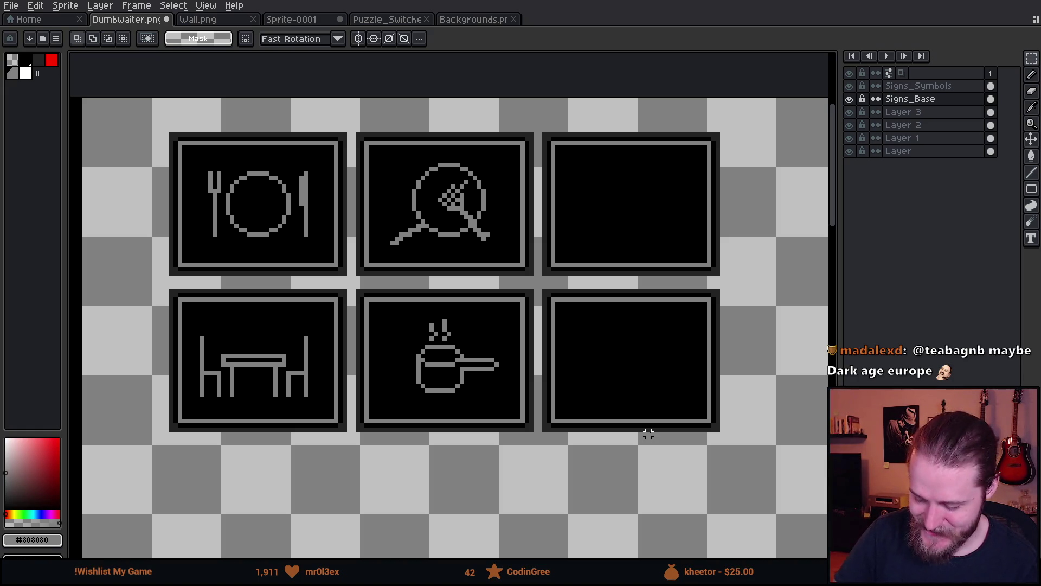
pyautogui.scroll(1, 558, 304)
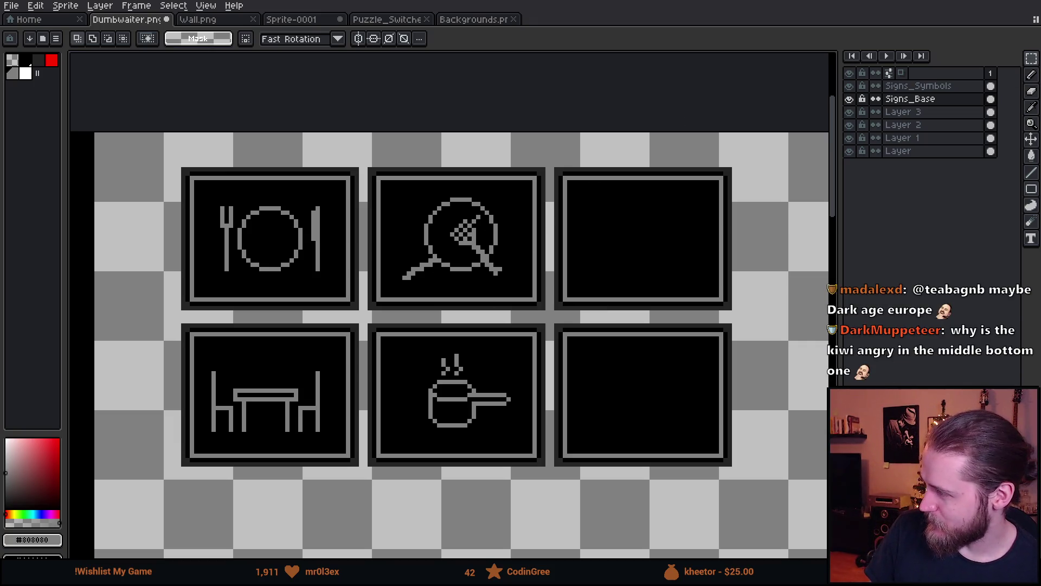
pyautogui.scroll(8, 409, 415)
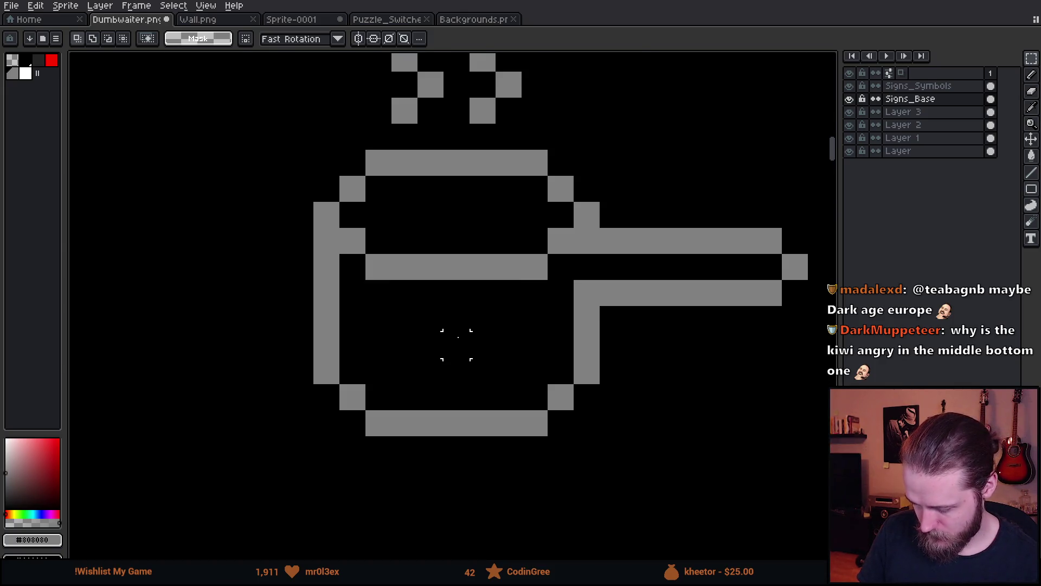
# - On the Signs_Symbols layer, black out the grey row below the pot's rim
pyautogui.press('b')
pyautogui.moveTo(565, 232); pyautogui.dragTo(318, 245)
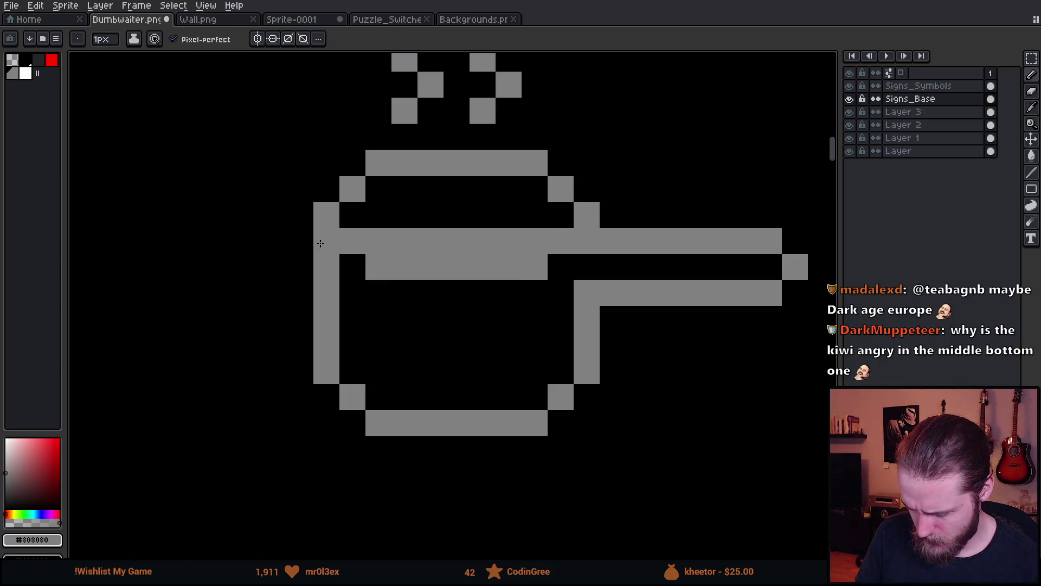
pyautogui.keyDown('alt'); pyautogui.click(376, 287); pyautogui.keyUp('alt')
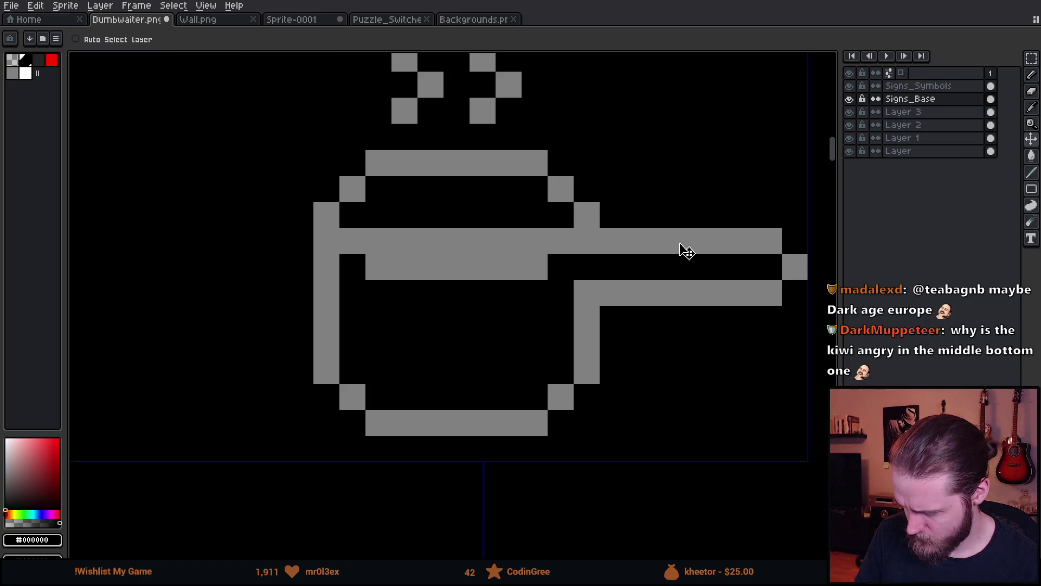
pyautogui.hotkey('ctrl', 'z')
pyautogui.click(931, 85)
pyautogui.press('b')
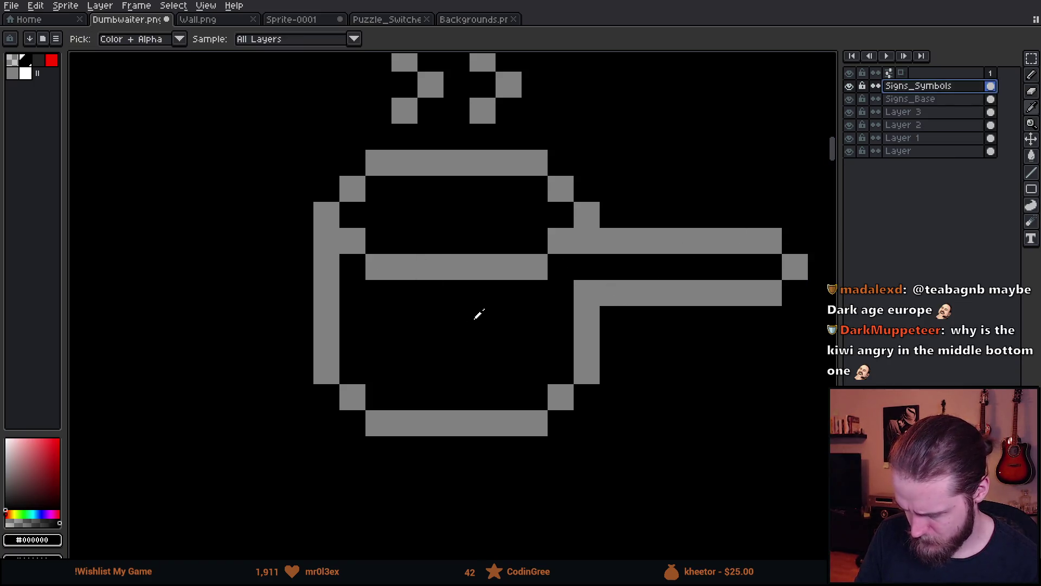
pyautogui.moveTo(369, 267)
pyautogui.mouseDown()
pyautogui.moveTo(542, 266)
pyautogui.moveTo(372, 239)
pyautogui.moveTo(372, 187)
pyautogui.moveTo(567, 187)
pyautogui.mouseUp()
# - Repaint the rim grey, erase the lid outline, and join the handle to the pot
pyautogui.keyDown('alt'); pyautogui.click(558, 241); pyautogui.keyUp('alt')
pyautogui.keyDown('alt'); pyautogui.click(327, 154); pyautogui.keyUp('alt')
pyautogui.moveTo(327, 154); pyautogui.dragTo(595, 170)
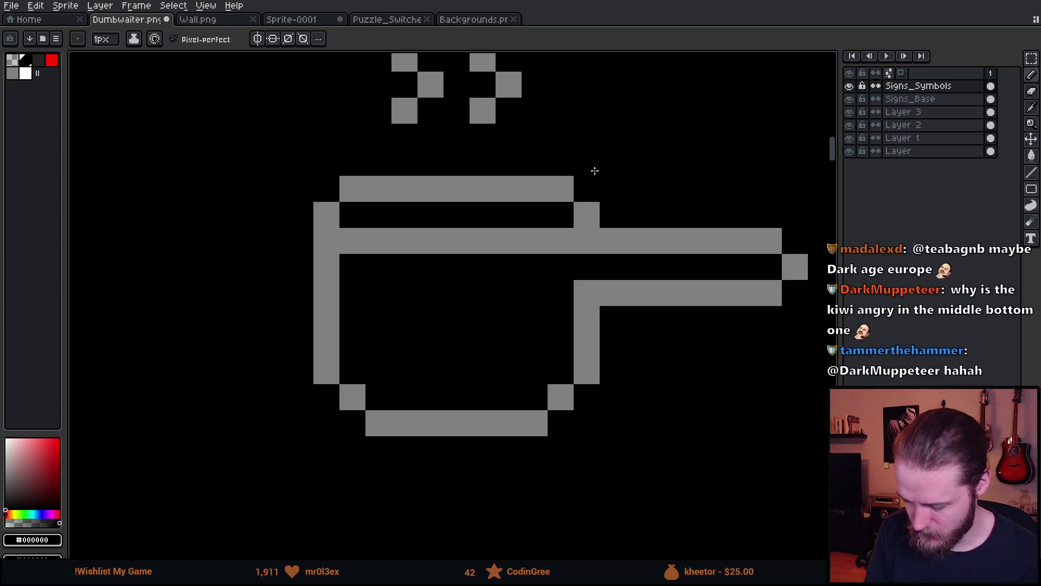
pyautogui.moveTo(298, 198)
pyautogui.mouseDown()
pyautogui.moveTo(681, 197)
pyautogui.moveTo(321, 230)
pyautogui.moveTo(346, 236)
pyautogui.mouseUp()
pyautogui.click(325, 216)
pyautogui.keyDown('alt'); pyautogui.click(372, 235); pyautogui.keyUp('alt')
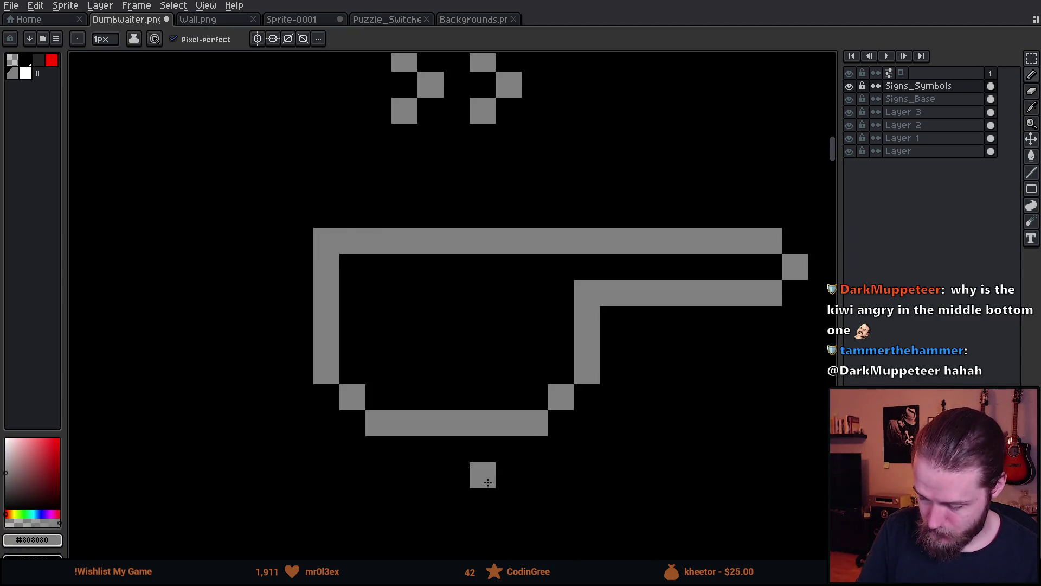
pyautogui.click(587, 267)
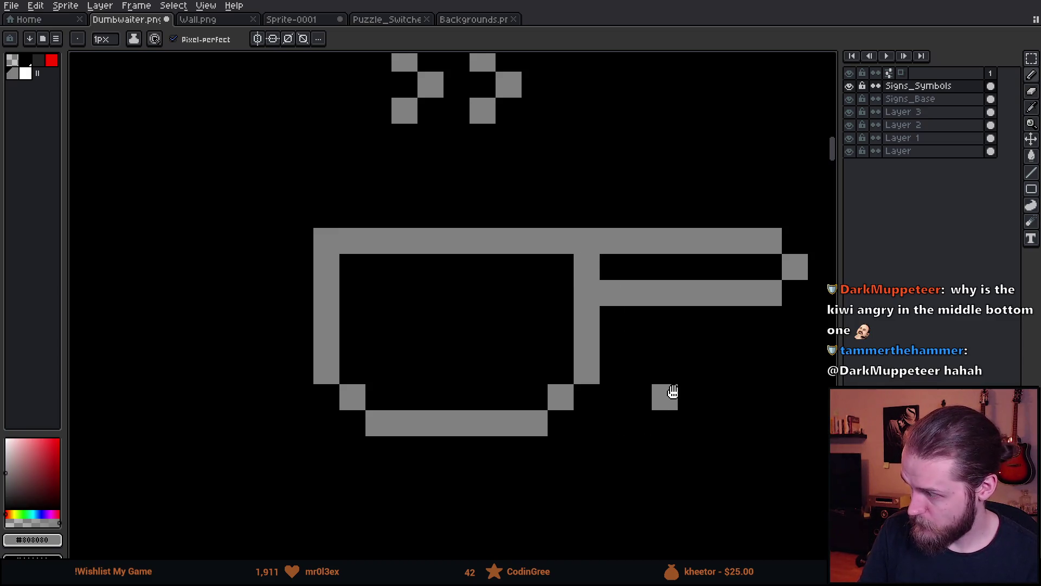
# - Draw a stand under the pot: a long base line with right and middle legs
pyautogui.moveTo(665, 396); pyautogui.dragTo(659, 353)
pyautogui.click(530, 395)
pyautogui.hotkey('ctrl', 'z')
pyautogui.moveTo(264, 459); pyautogui.dragTo(644, 457)
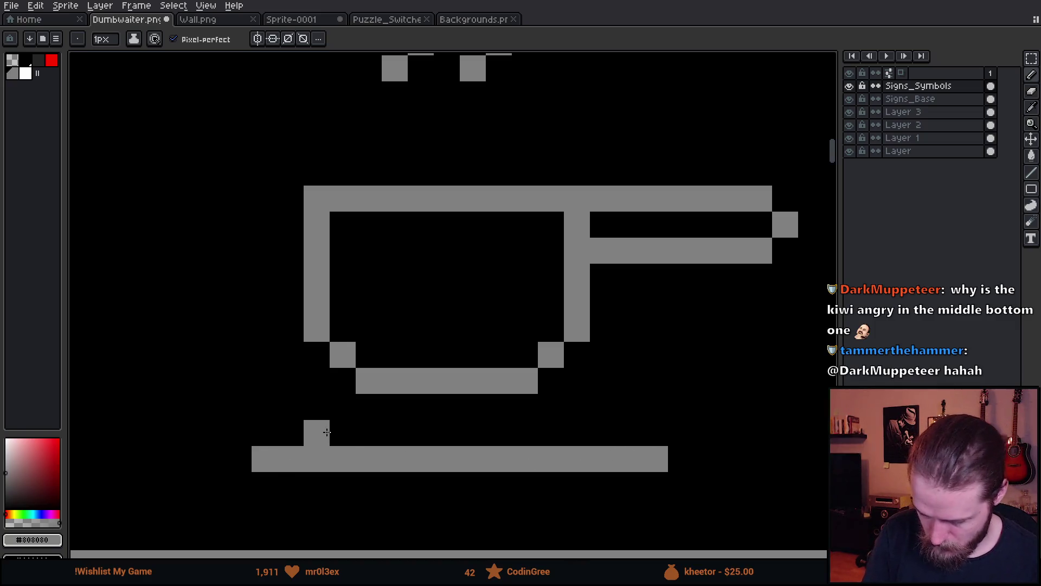
pyautogui.click(558, 437)
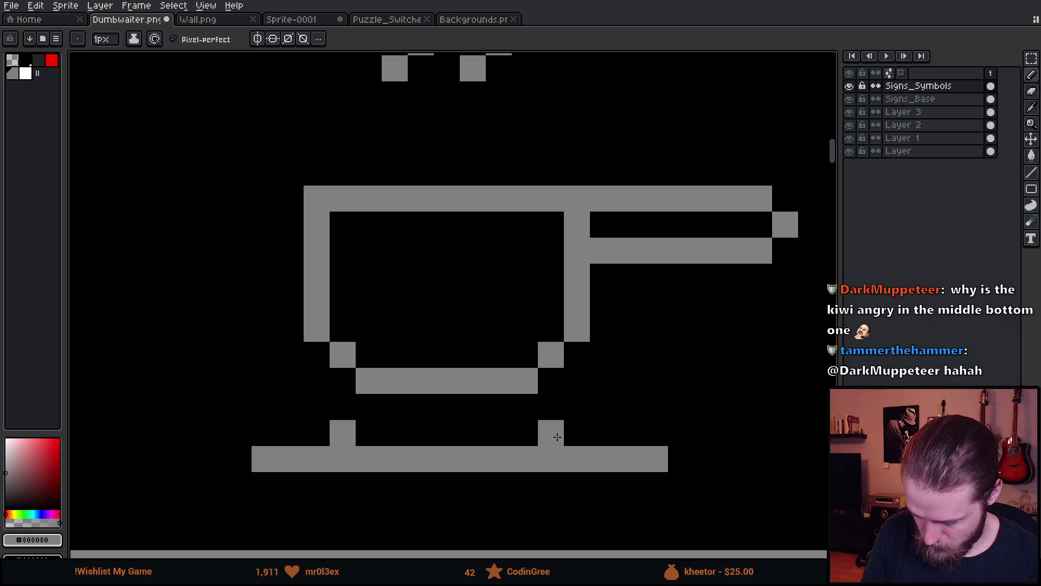
pyautogui.click(448, 430)
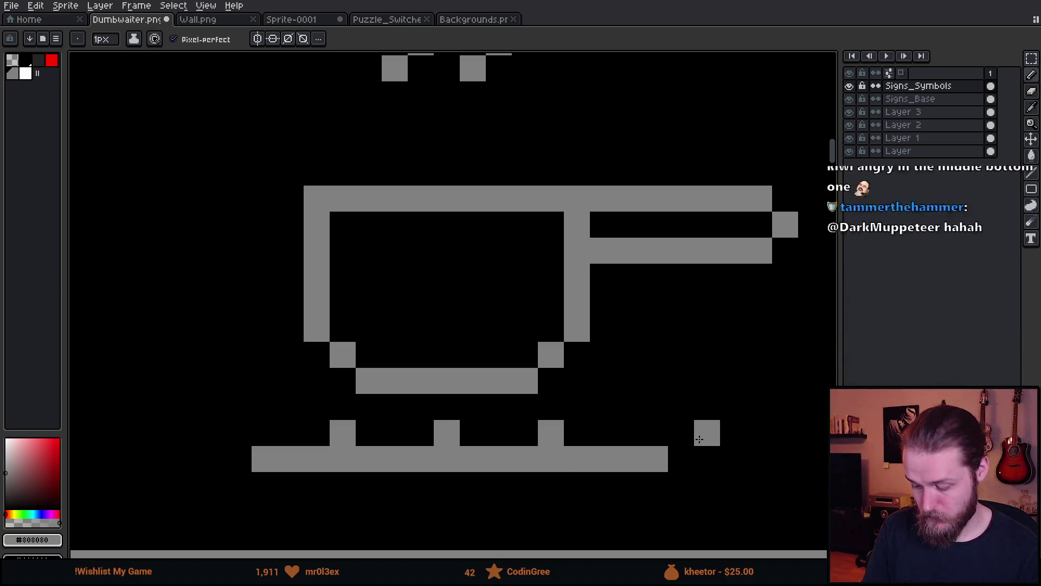
pyautogui.click(39, 61)
pyautogui.moveTo(365, 433); pyautogui.dragTo(516, 437)
pyautogui.hotkey('ctrl', 'z')
pyautogui.hotkey('ctrl', 'z')
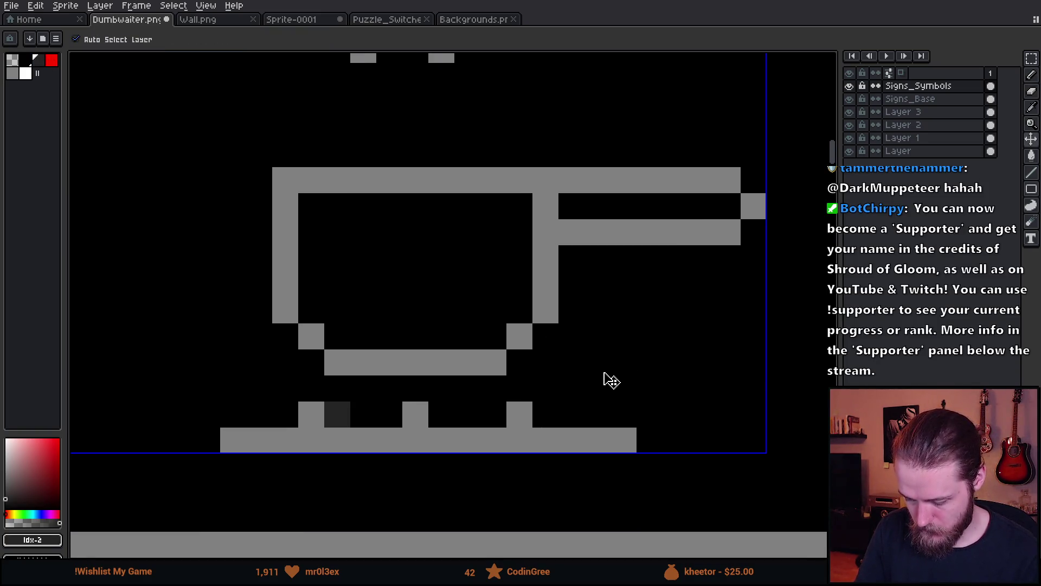
pyautogui.hotkey('ctrl', 'z')
# - Nudge the pot and its handle down one pixel
pyautogui.press('m')
pyautogui.moveTo(233, 128)
pyautogui.mouseDown()
pyautogui.moveTo(233, 155)
pyautogui.moveTo(754, 336)
pyautogui.moveTo(734, 348)
pyautogui.mouseUp()
pyautogui.press('Down')
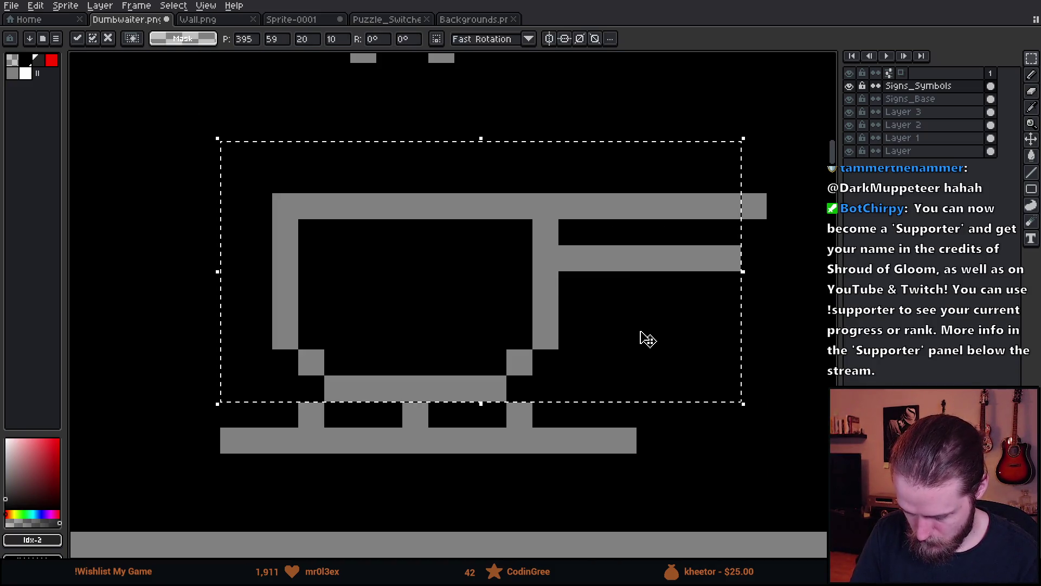
pyautogui.moveTo(611, 428); pyautogui.dragTo(634, 451)
pyautogui.scroll(-2, 622, 441)
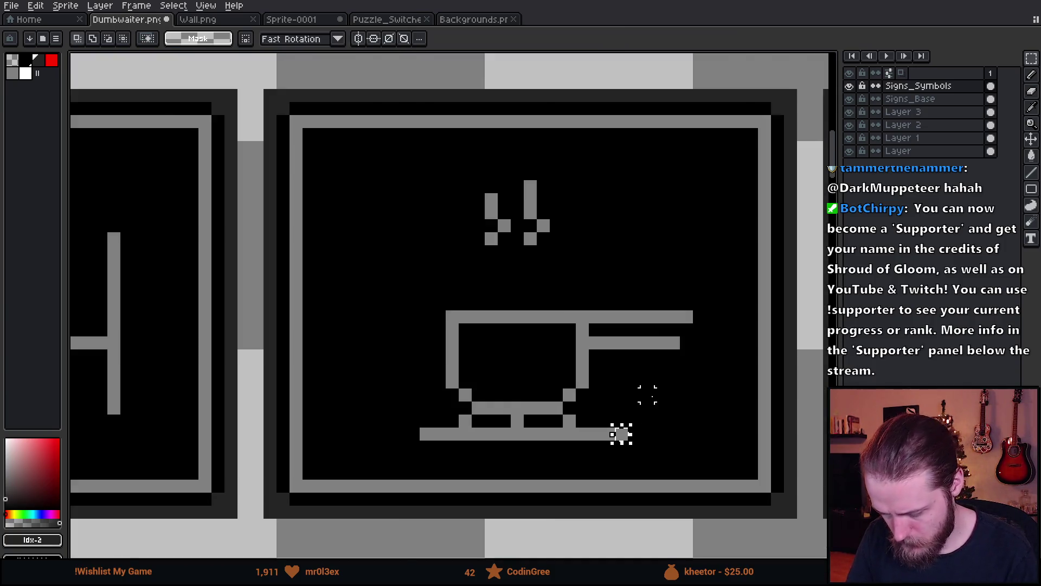
pyautogui.scroll(-1, 647, 394)
# - Lower the steam toward the pot and reposition the pot and steam together
pyautogui.moveTo(520, 245); pyautogui.dragTo(609, 300)
pyautogui.press('Down')
pyautogui.hotkey('ctrl', 'z')
pyautogui.hotkey('ctrl', 'z')
pyautogui.hotkey('ctrl', 'z')
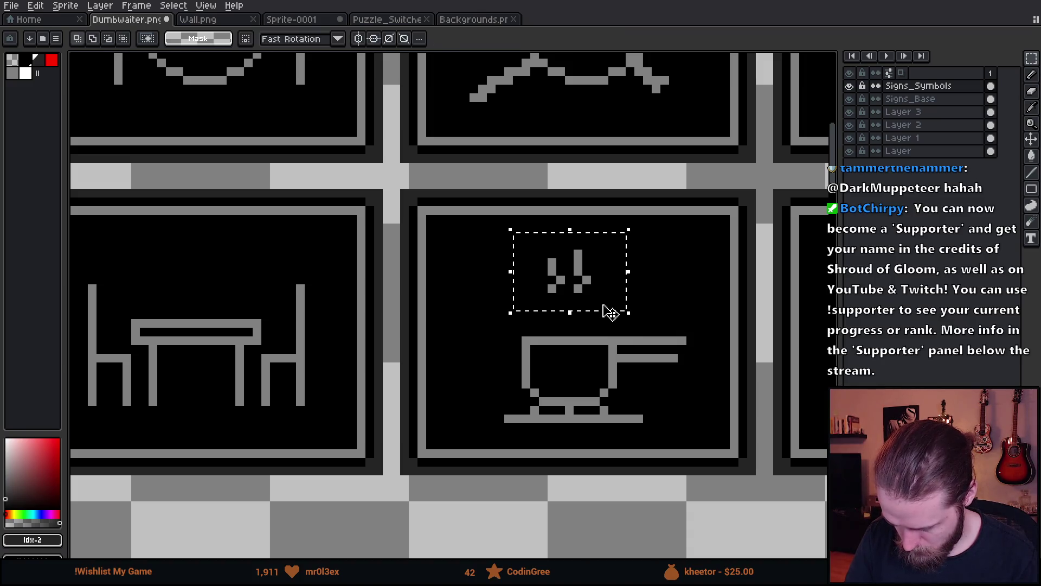
pyautogui.hotkey('ctrl', 'z')
pyautogui.hotkey('ctrl', 'z')
pyautogui.hotkey('ctrl', 'z')
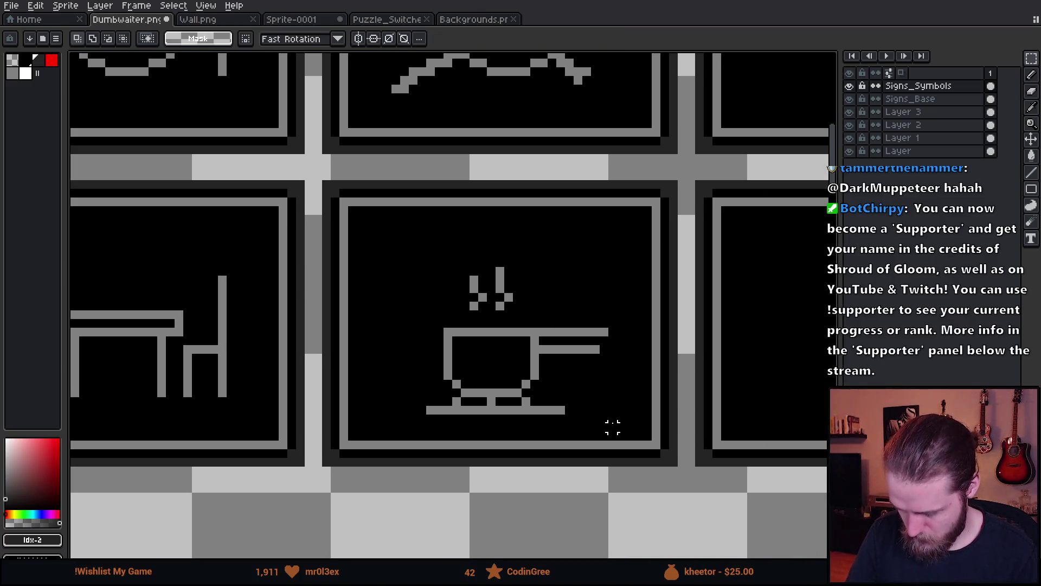
pyautogui.moveTo(409, 249)
pyautogui.mouseDown()
pyautogui.moveTo(432, 279)
pyautogui.moveTo(623, 420)
pyautogui.moveTo(584, 382)
pyautogui.mouseUp()
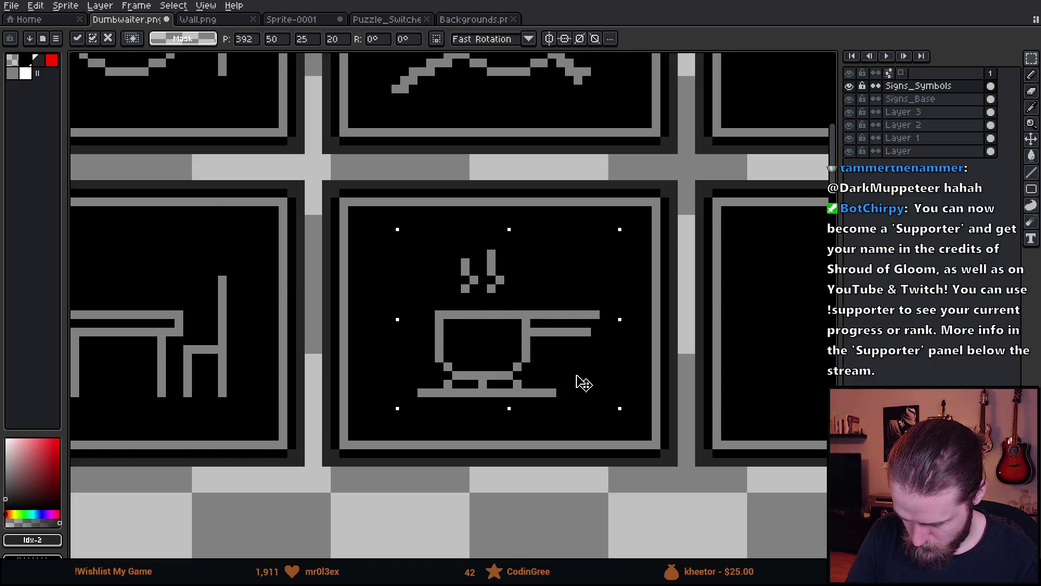
pyautogui.hotkey('ctrl', 'd')
pyautogui.press('b')
pyautogui.keyDown('alt'); pyautogui.click(597, 331); pyautogui.keyUp('alt')
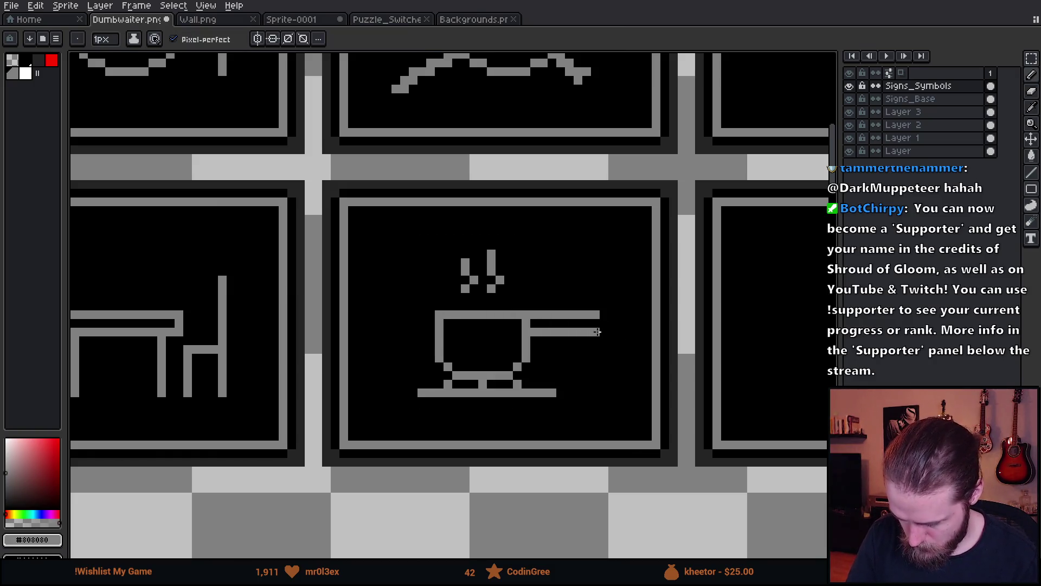
pyautogui.scroll(-3, 671, 453)
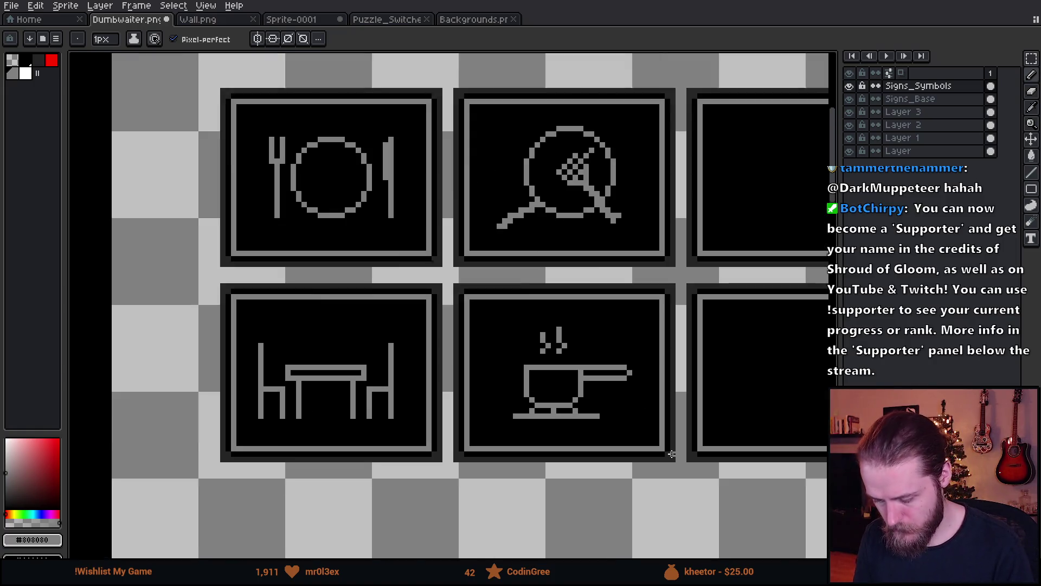
pyautogui.moveTo(701, 426); pyautogui.dragTo(601, 383)
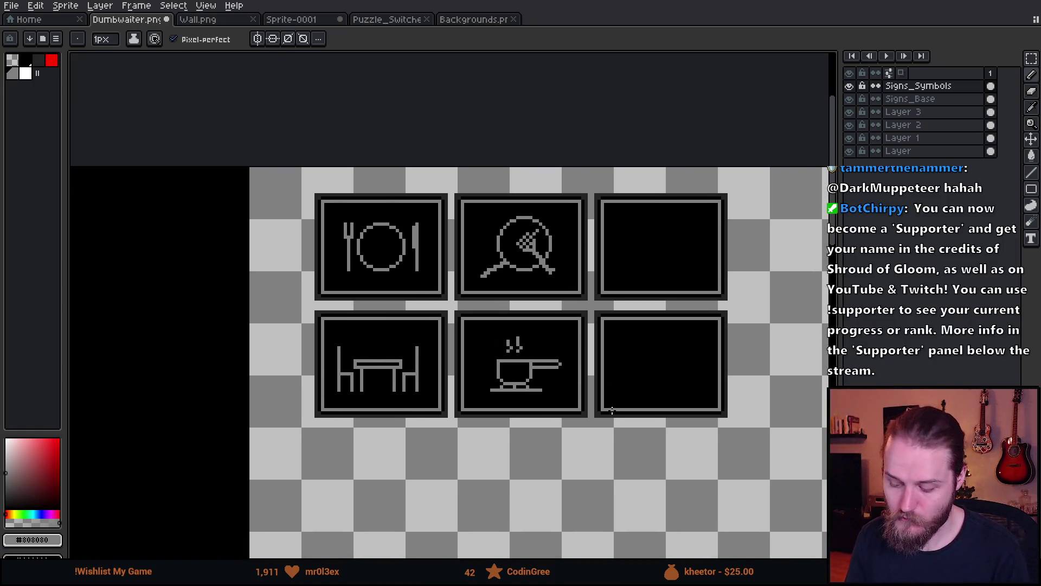
pyautogui.press('v')
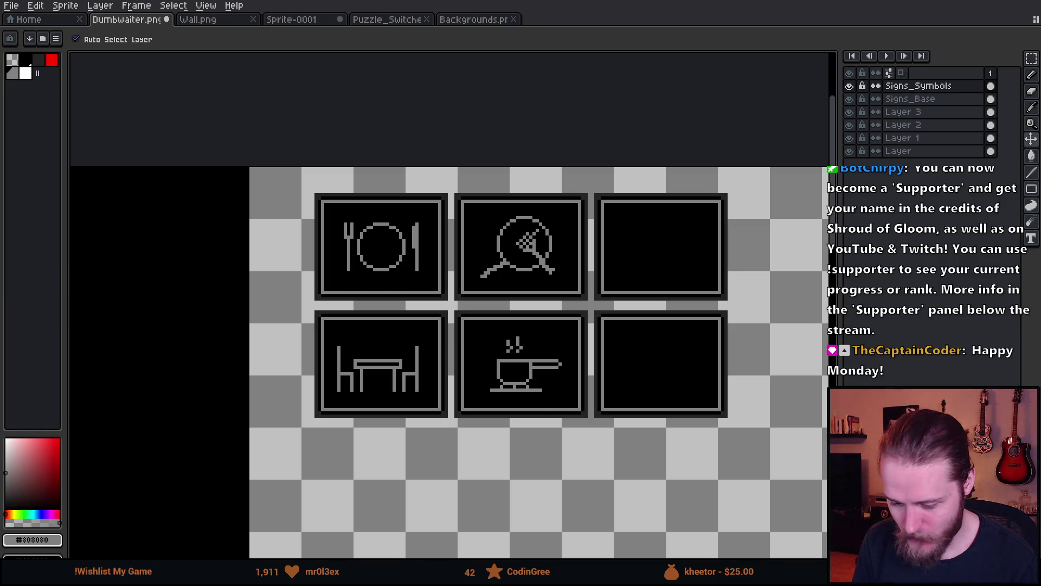
pyautogui.press('b')
pyautogui.scroll(-1, 461, 260)
pyautogui.scroll(1, 461, 260)
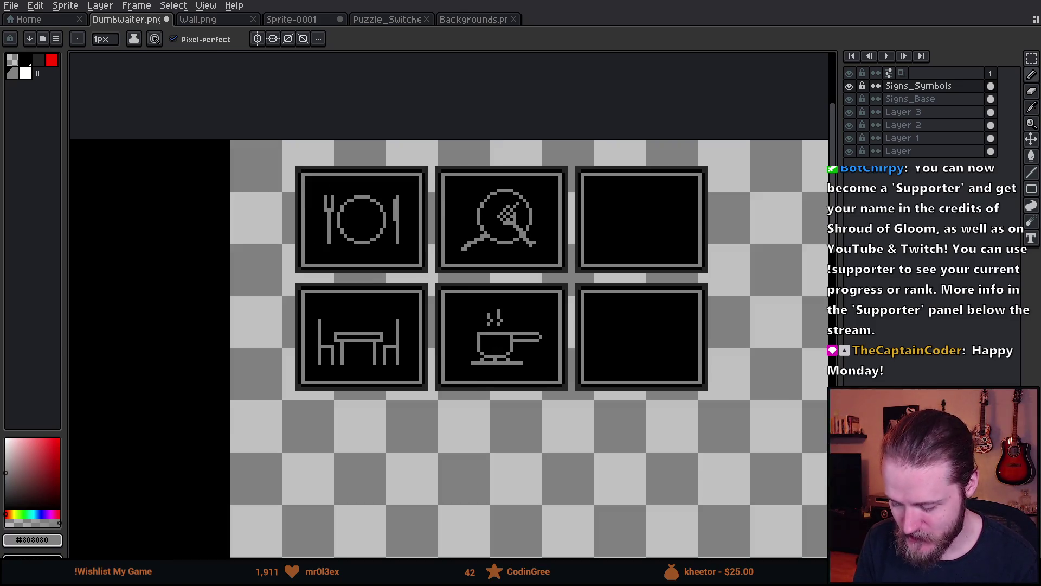
pyautogui.scroll(-1, 469, 251)
pyautogui.scroll(1, 469, 251)
pyautogui.scroll(1, 469, 252)
pyautogui.scroll(-1, 469, 251)
pyautogui.scroll(-1, 455, 247)
pyautogui.moveTo(356, 274)
pyautogui.mouseDown()
pyautogui.moveTo(591, 159)
pyautogui.moveTo(548, 221)
pyautogui.mouseUp()
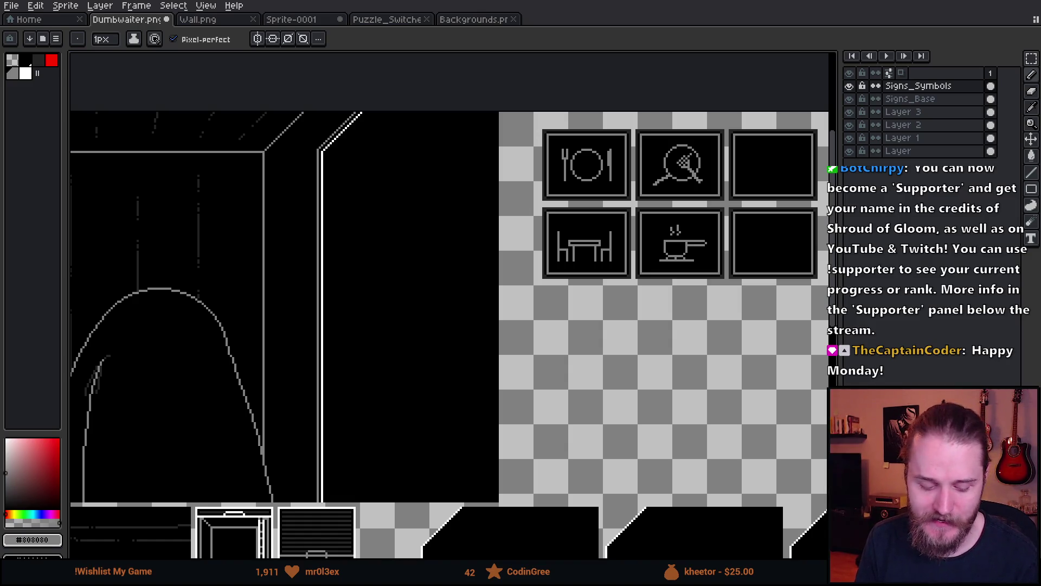
pyautogui.hotkey('alt', 'Tab')
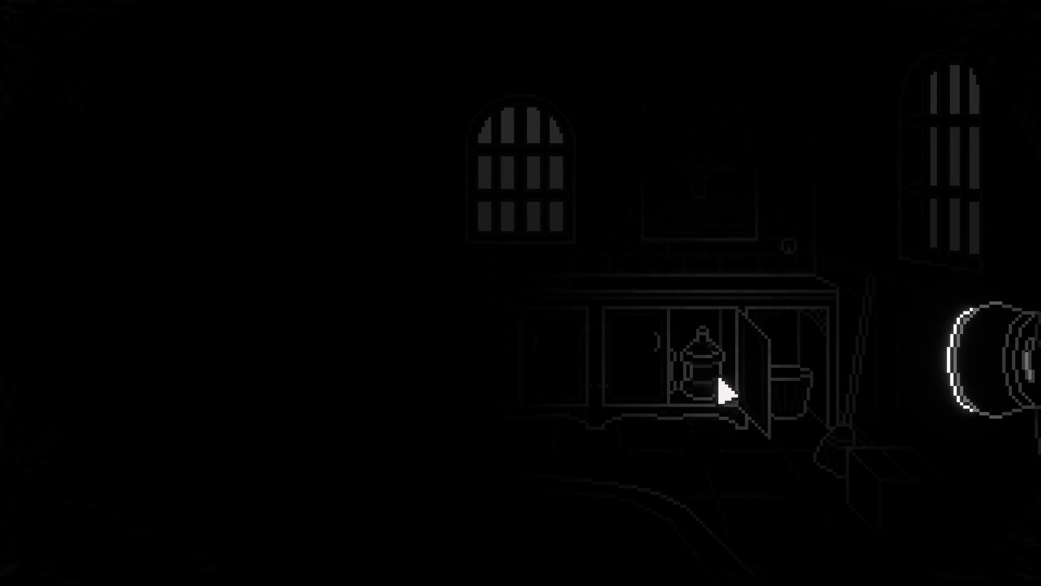
# - Inspect the storage room window, then open the cabinet doors and the cardboard box
pyautogui.click(521, 213)
pyautogui.click(837, 232)
pyautogui.click(553, 239)
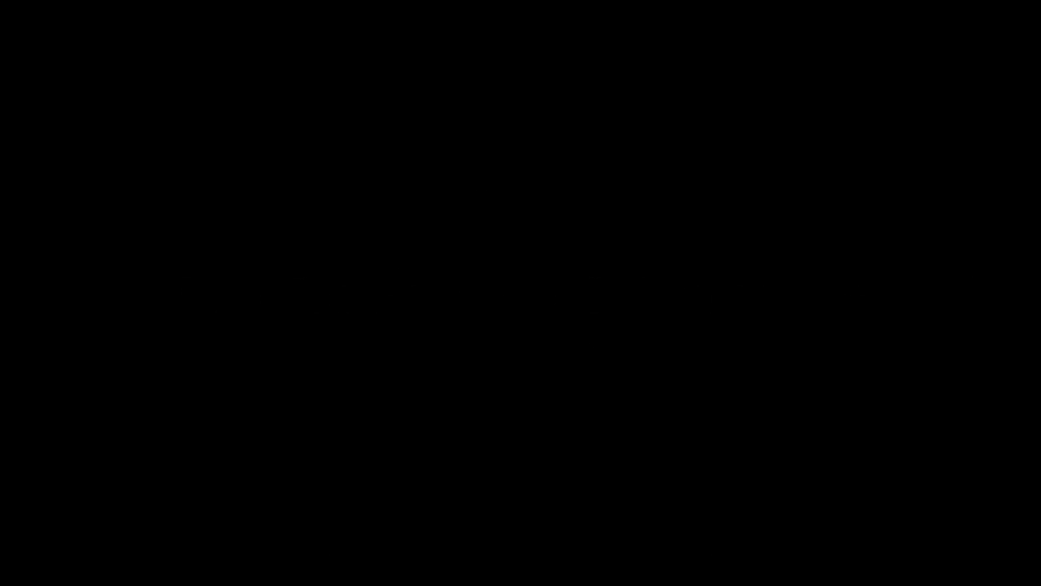
pyautogui.click(353, 327)
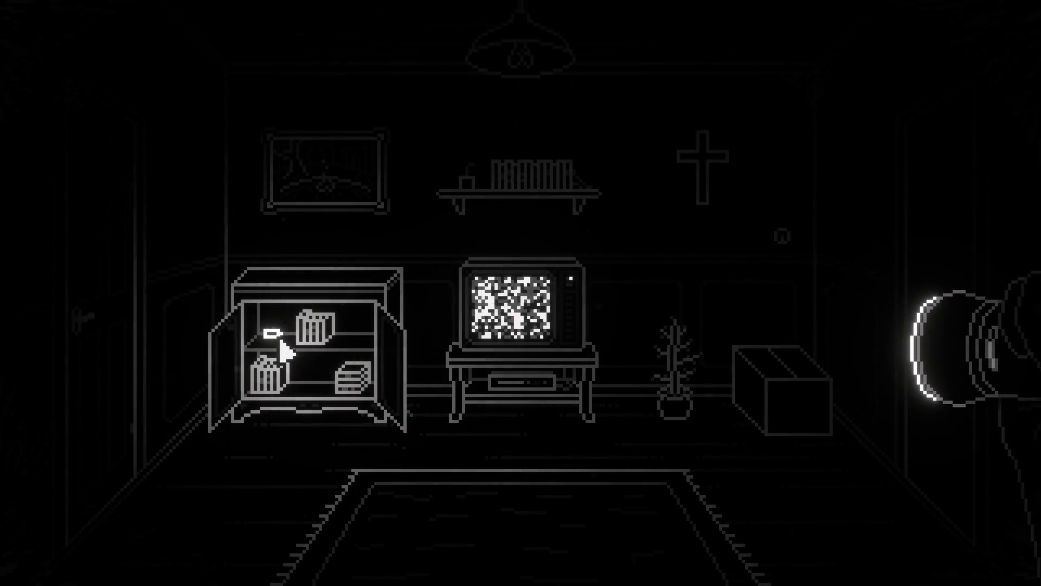
pyautogui.click(765, 402)
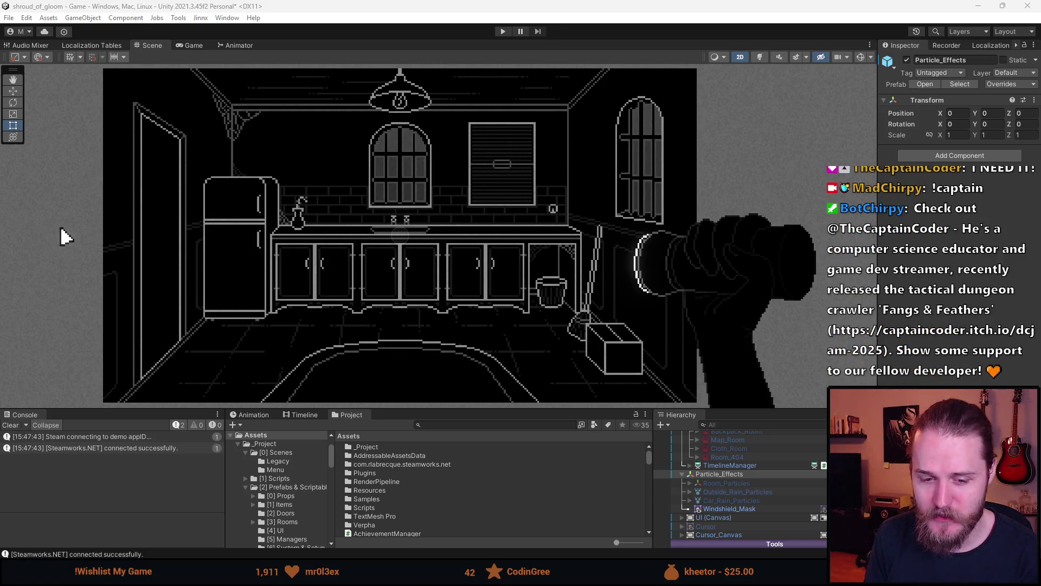
# - Clear the Console, enlarge the Scene view, and start the game in Play mode
pyautogui.scroll(-2, 379, 280)
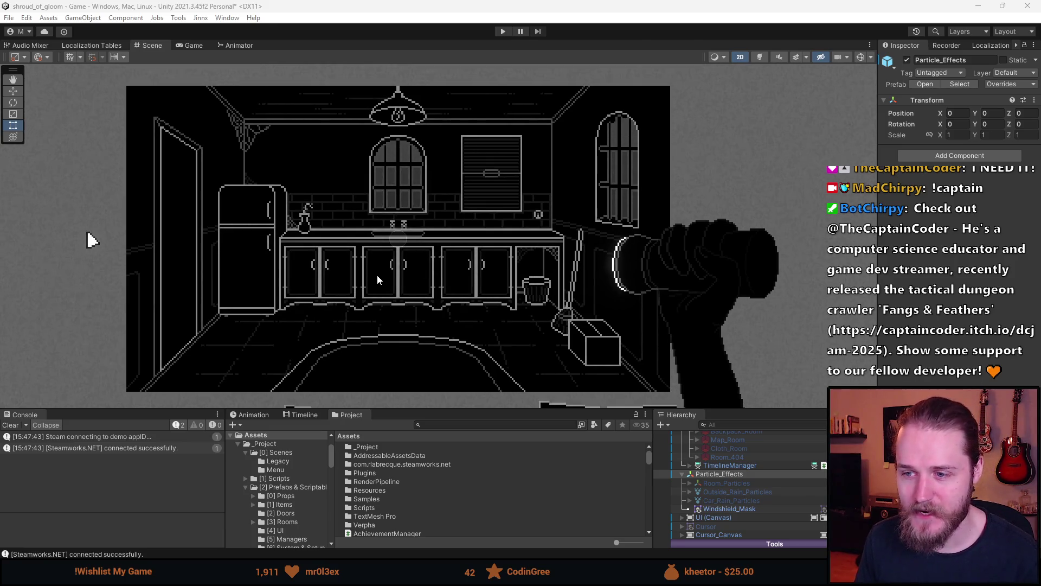
pyautogui.click(11, 426)
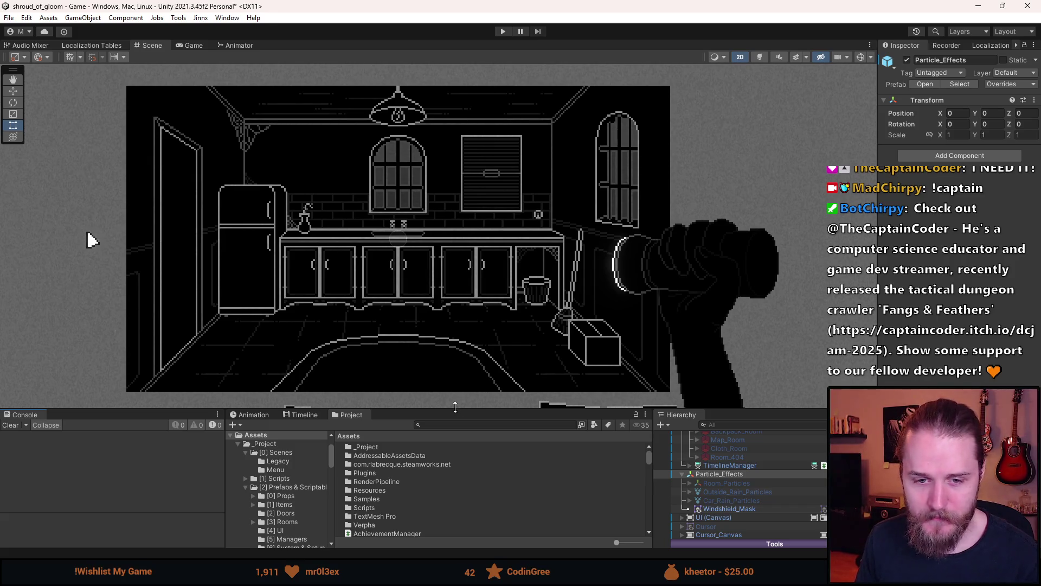
pyautogui.moveTo(467, 408); pyautogui.dragTo(467, 469)
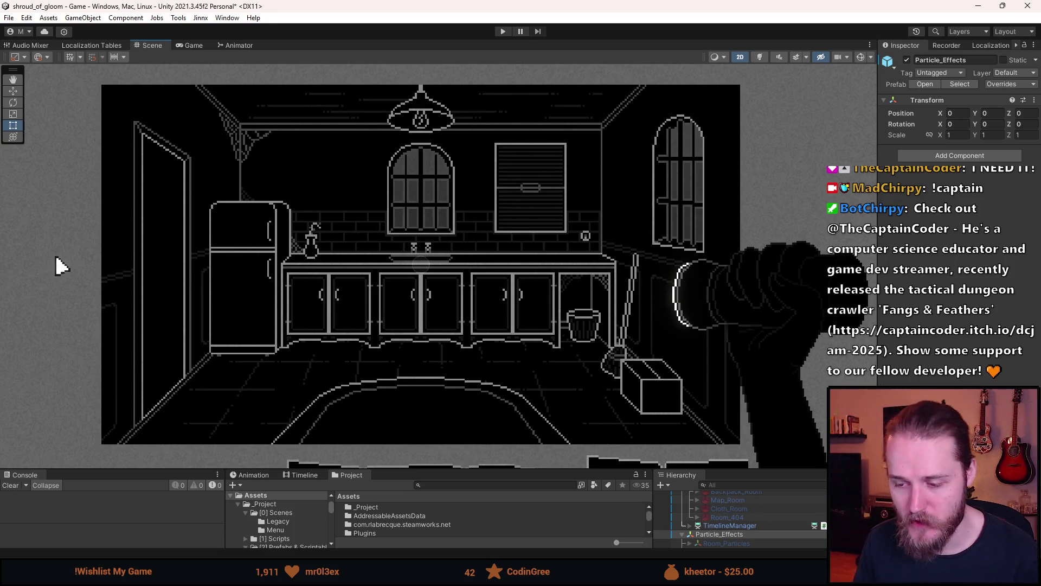
pyautogui.click(498, 31)
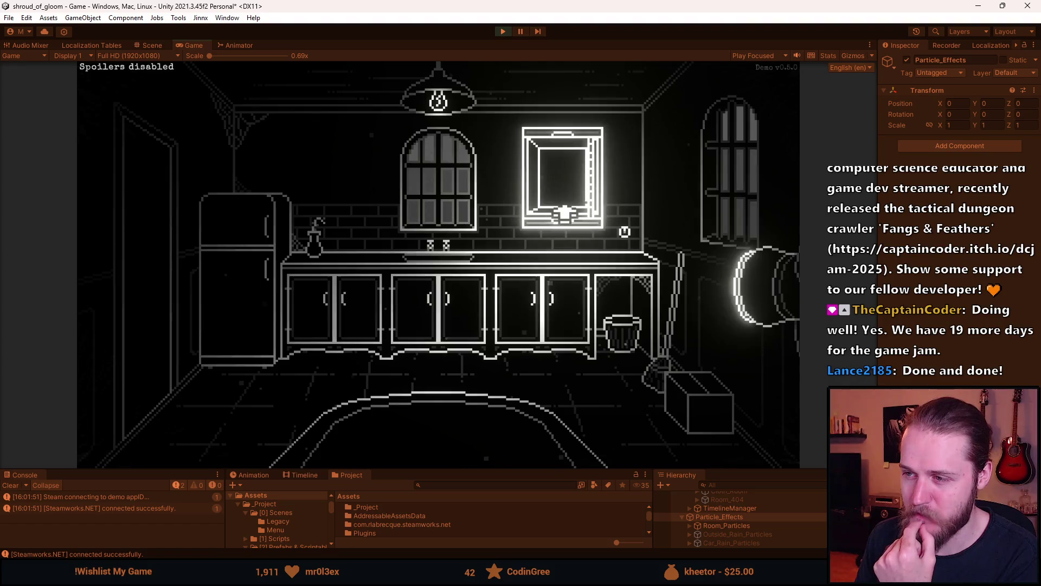
# - Walk through the signed door, the lit-beam room and the corridor back into the kitchen
pyautogui.click(564, 214)
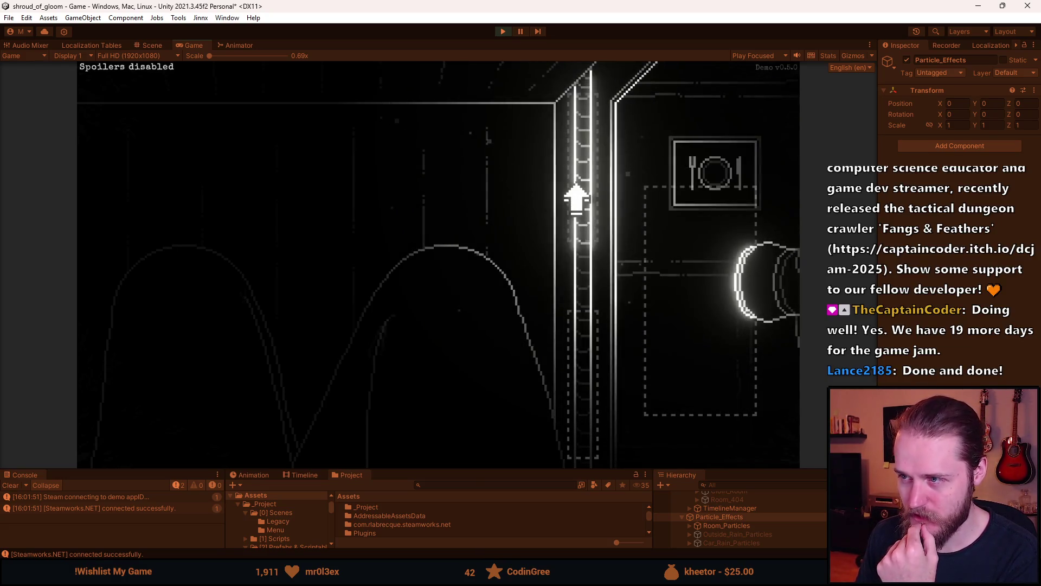
pyautogui.click(631, 216)
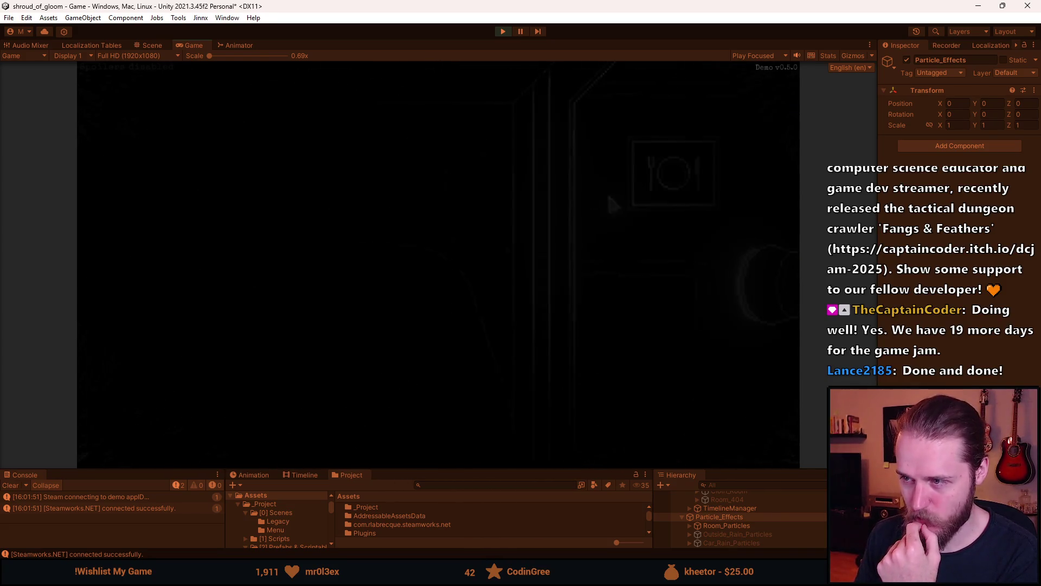
pyautogui.click(588, 314)
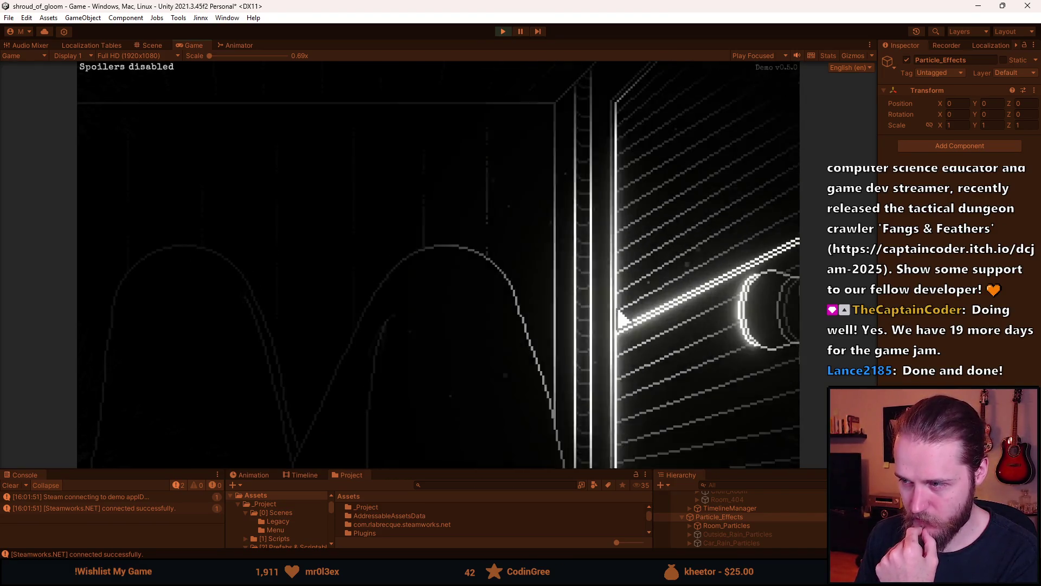
pyautogui.click(580, 168)
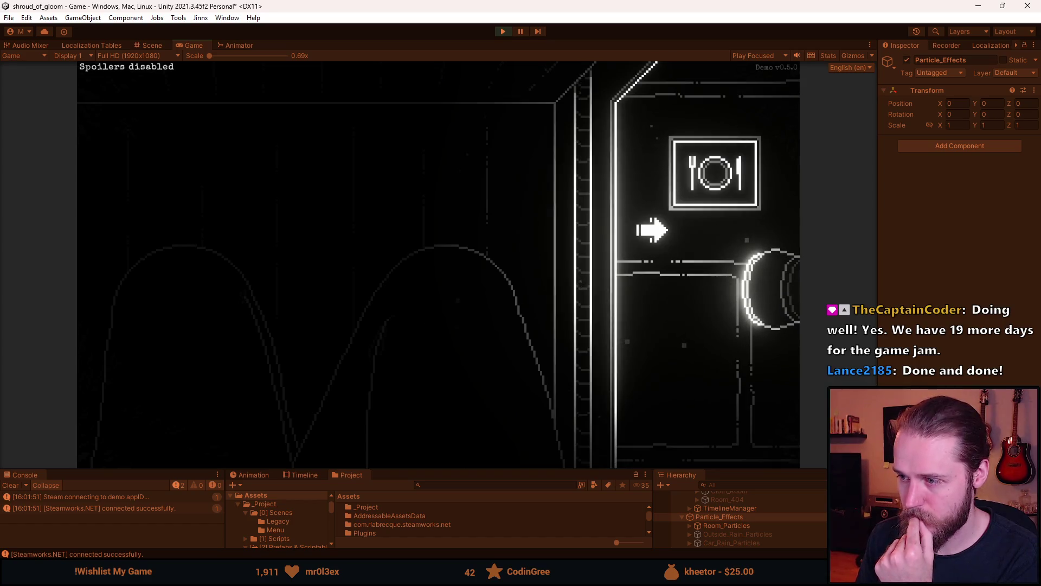
pyautogui.click(650, 230)
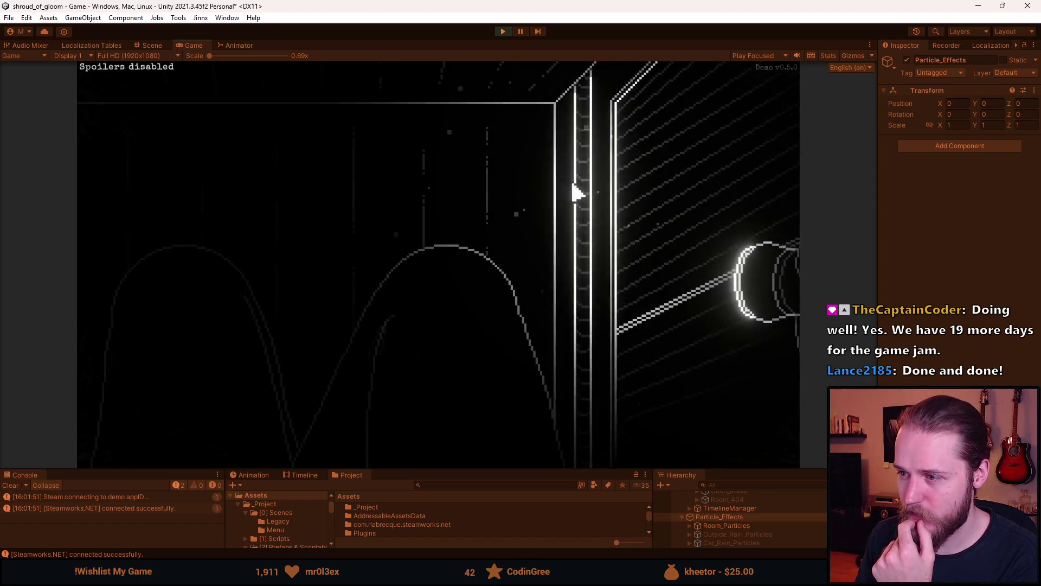
pyautogui.click(586, 325)
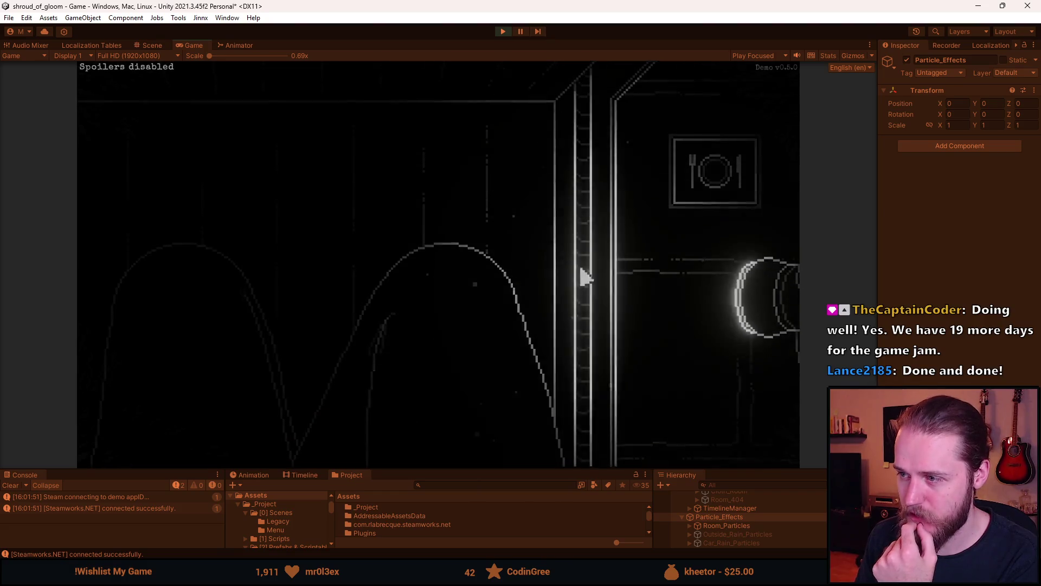
pyautogui.click(586, 293)
pyautogui.click(586, 173)
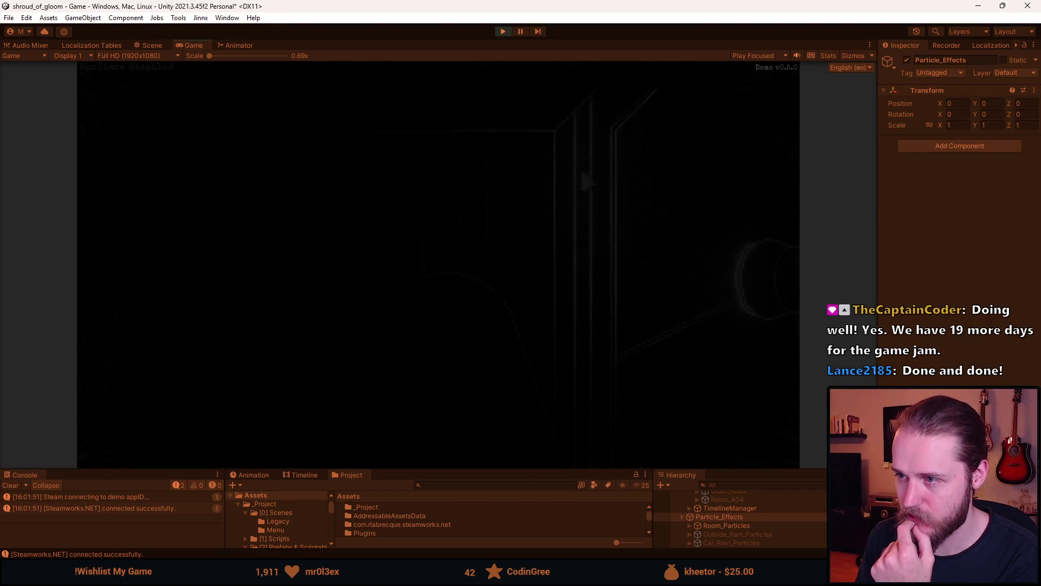
pyautogui.click(657, 205)
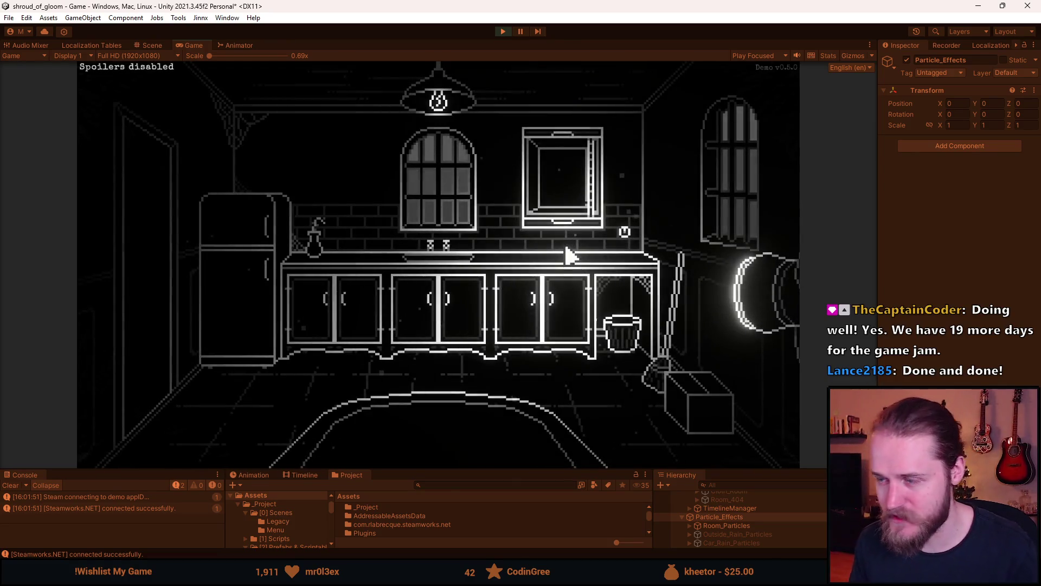
# - Teleport to Second_Dining_Room using the in-game developer testing tools
pyautogui.press('`')
pyautogui.press('BackSpace')
pyautogui.write('Second_Dining')
pyautogui.write('_Room')
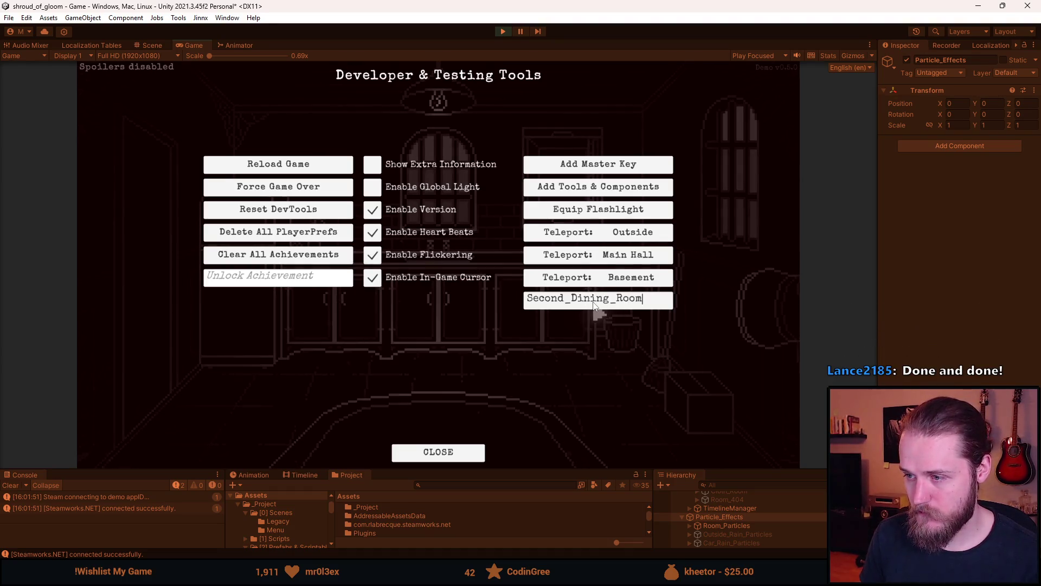
pyautogui.press('Return')
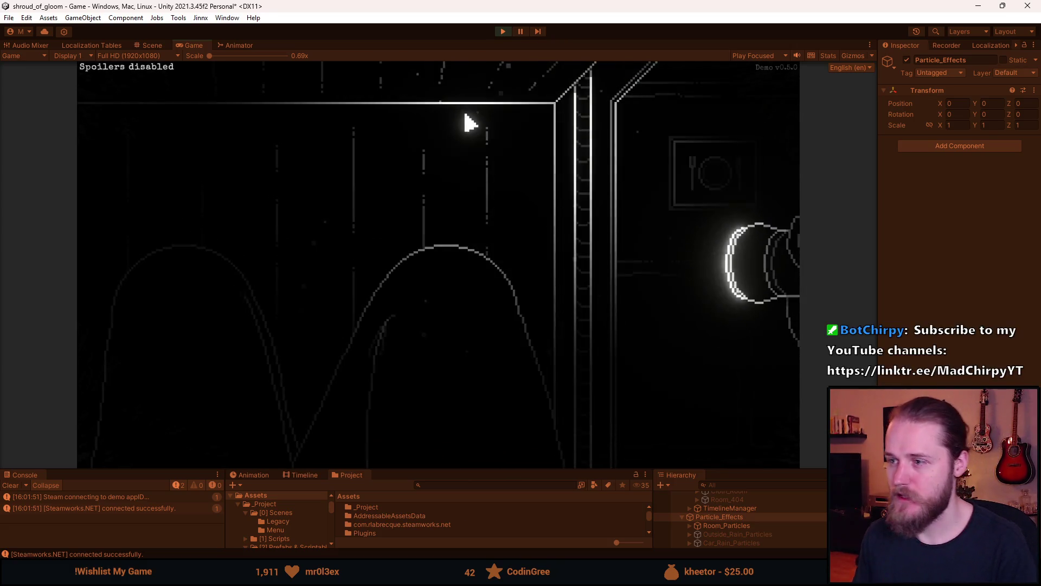
# - Pause and stop the play session, then return to the Dumbwaiter sprite sheet
pyautogui.press('Escape')
pyautogui.click(503, 31)
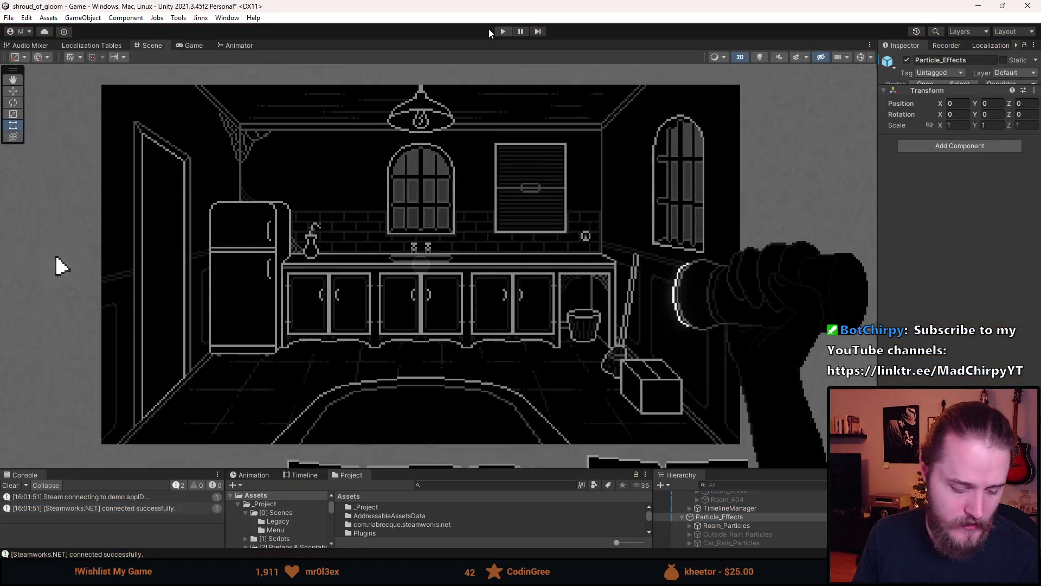
pyautogui.hotkey('alt', 'Tab')
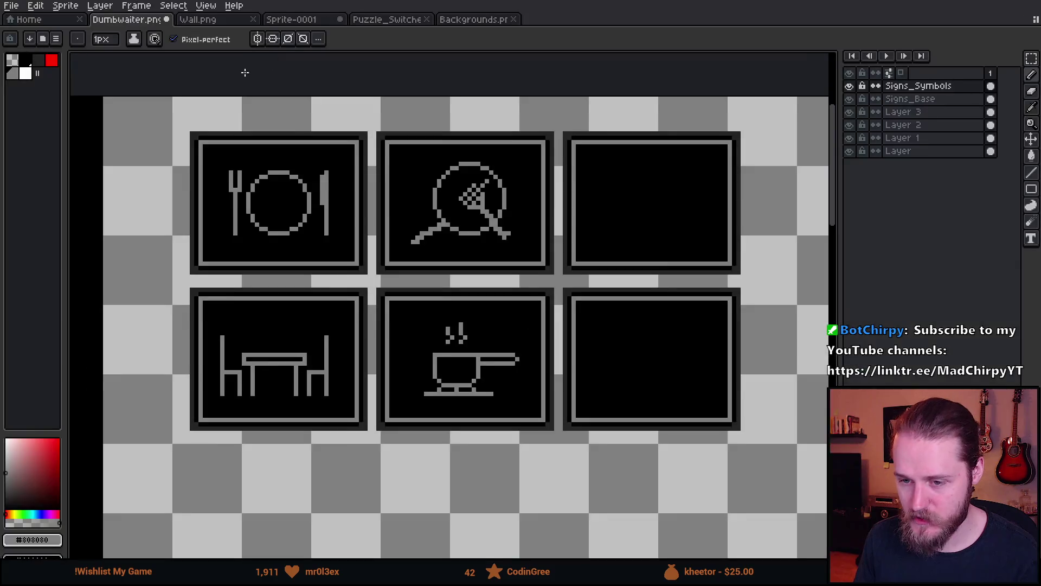
pyautogui.scroll(-1, 452, 320)
pyautogui.scroll(1, 320, 213)
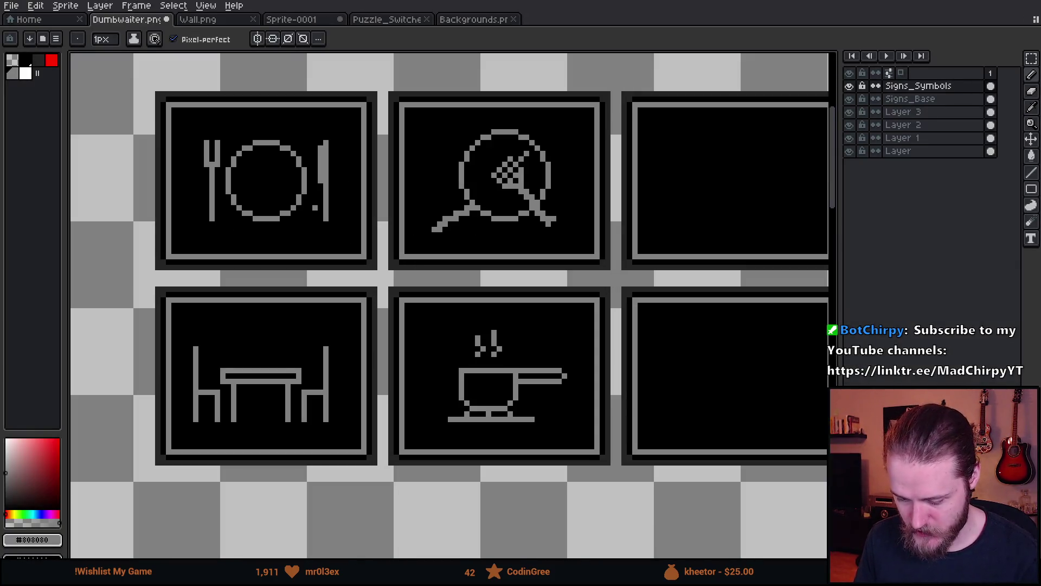
pyautogui.scroll(-1, 350, 223)
pyautogui.scroll(1, 75, 98)
pyautogui.click(52, 61)
pyautogui.moveTo(445, 137)
pyautogui.mouseDown()
pyautogui.moveTo(406, 131)
pyautogui.moveTo(336, 507)
pyautogui.moveTo(429, 215)
pyautogui.moveTo(402, 150)
pyautogui.mouseUp()
pyautogui.moveTo(539, 329)
pyautogui.mouseDown()
pyautogui.moveTo(379, 275)
pyautogui.moveTo(439, 277)
pyautogui.mouseUp()
pyautogui.scroll(-1, 390, 274)
pyautogui.scroll(1, 439, 277)
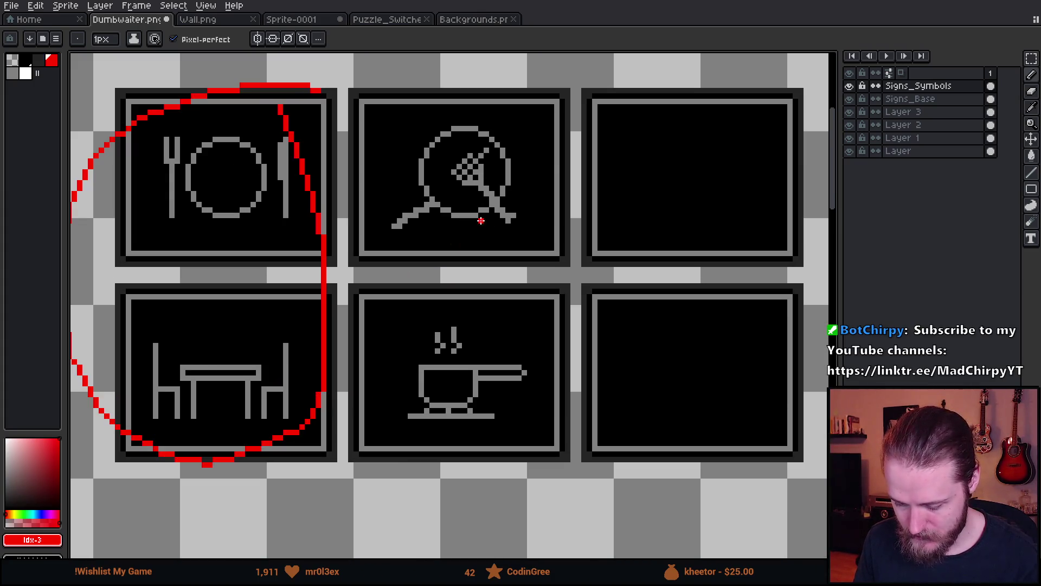
pyautogui.hotkey('ctrl', 'z')
pyautogui.moveTo(532, 111)
pyautogui.mouseDown()
pyautogui.moveTo(360, 197)
pyautogui.moveTo(473, 474)
pyautogui.moveTo(536, 100)
pyautogui.mouseUp()
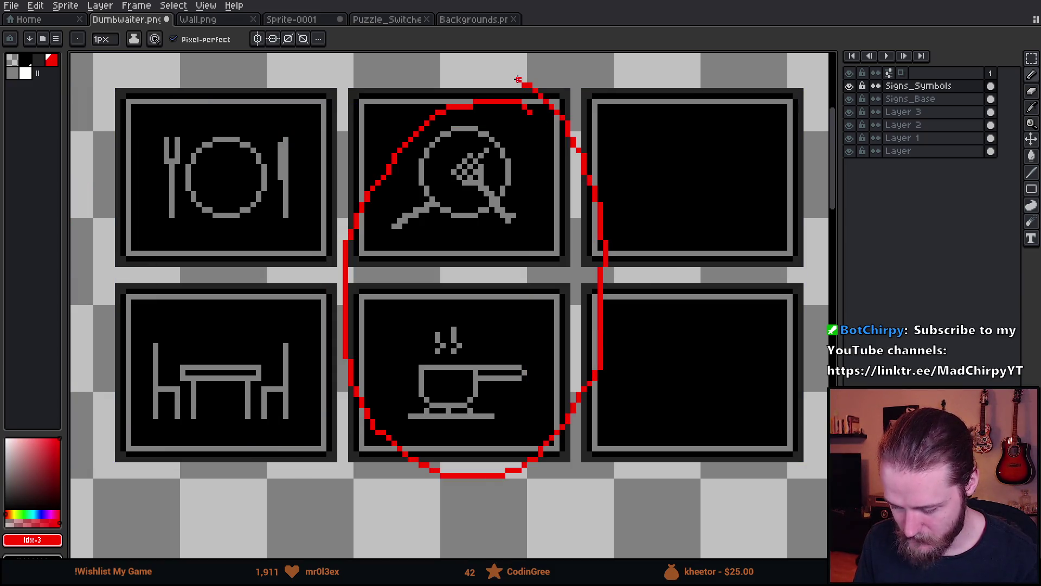
pyautogui.hotkey('ctrl', 'z')
pyautogui.moveTo(706, 261); pyautogui.dragTo(599, 299)
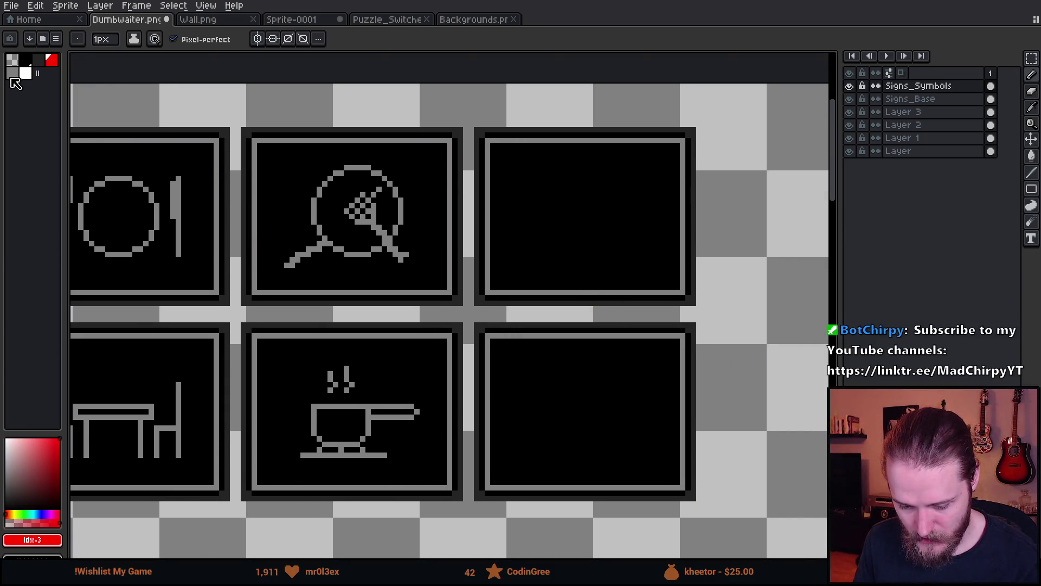
pyautogui.click(12, 75)
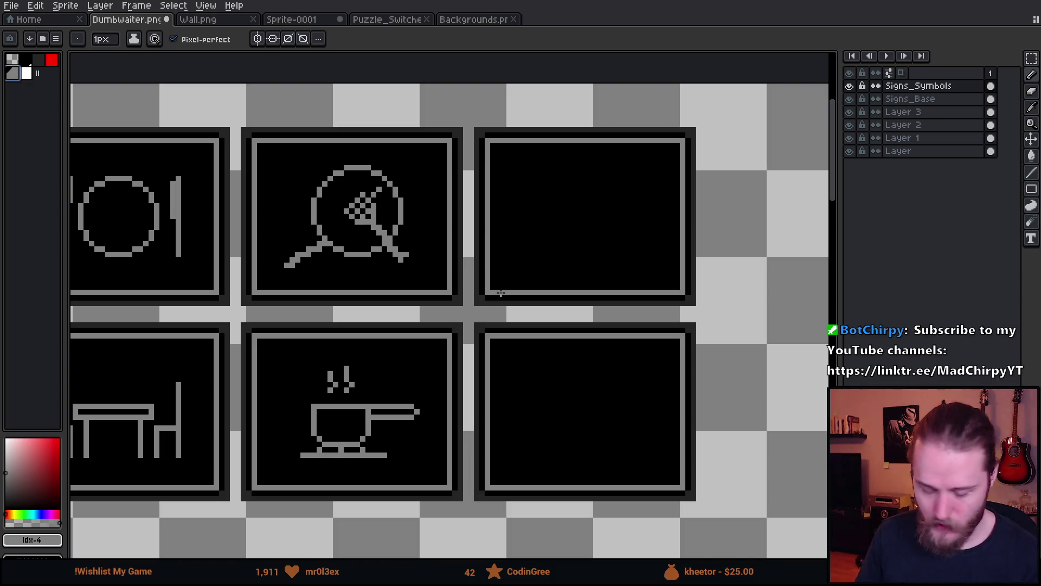
pyautogui.moveTo(587, 265)
pyautogui.mouseDown()
pyautogui.moveTo(581, 291)
pyautogui.moveTo(565, 298)
pyautogui.mouseUp()
pyautogui.scroll(3, 565, 297)
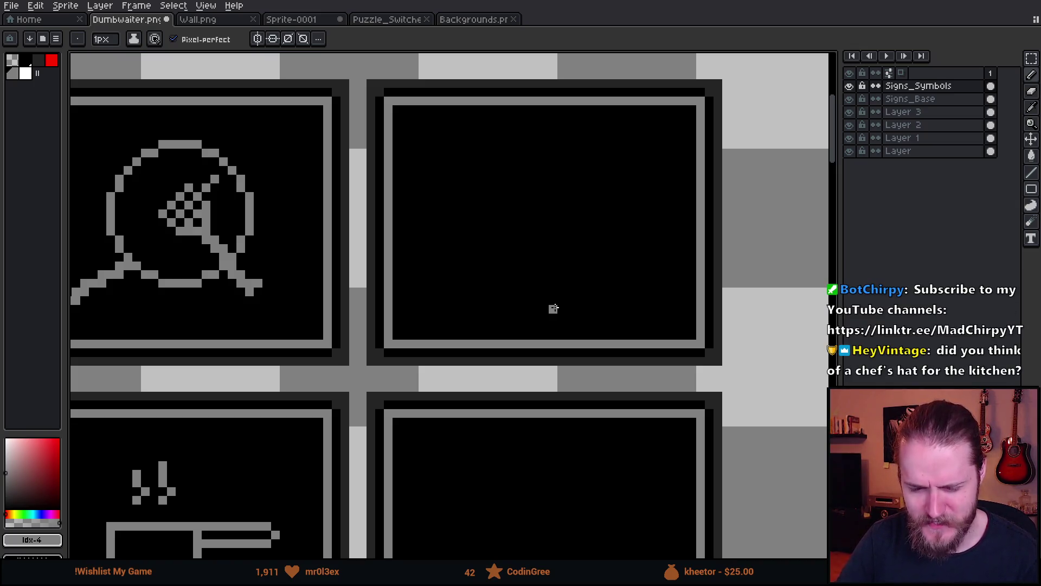
pyautogui.moveTo(592, 348); pyautogui.dragTo(548, 376)
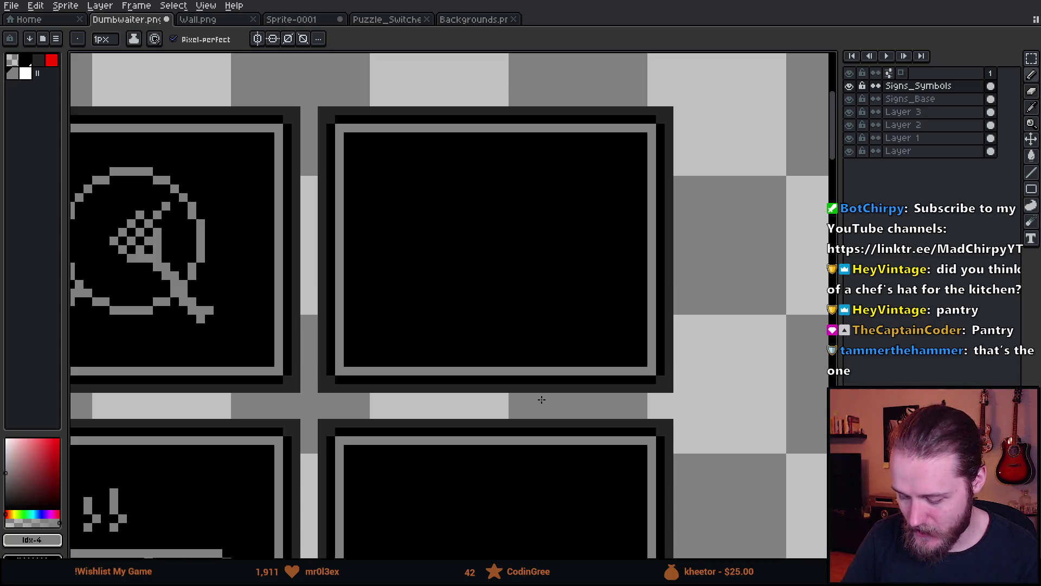
pyautogui.moveTo(542, 399)
pyautogui.mouseDown()
pyautogui.moveTo(595, 193)
pyautogui.moveTo(672, 120)
pyautogui.mouseUp()
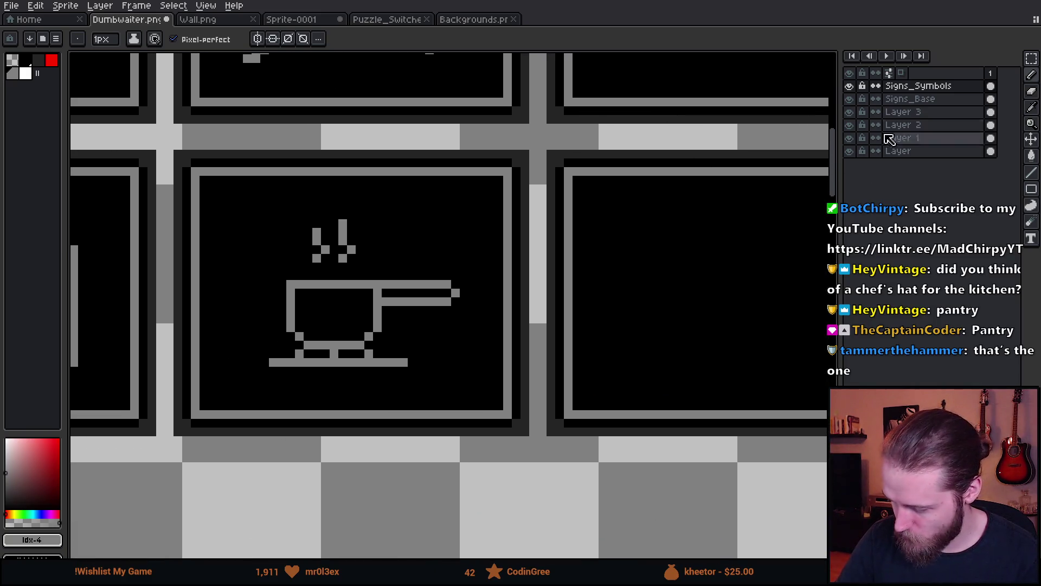
# - On Signs_Base, copy the steaming-pot sign's frame to a new spot below it
pyautogui.click(922, 99)
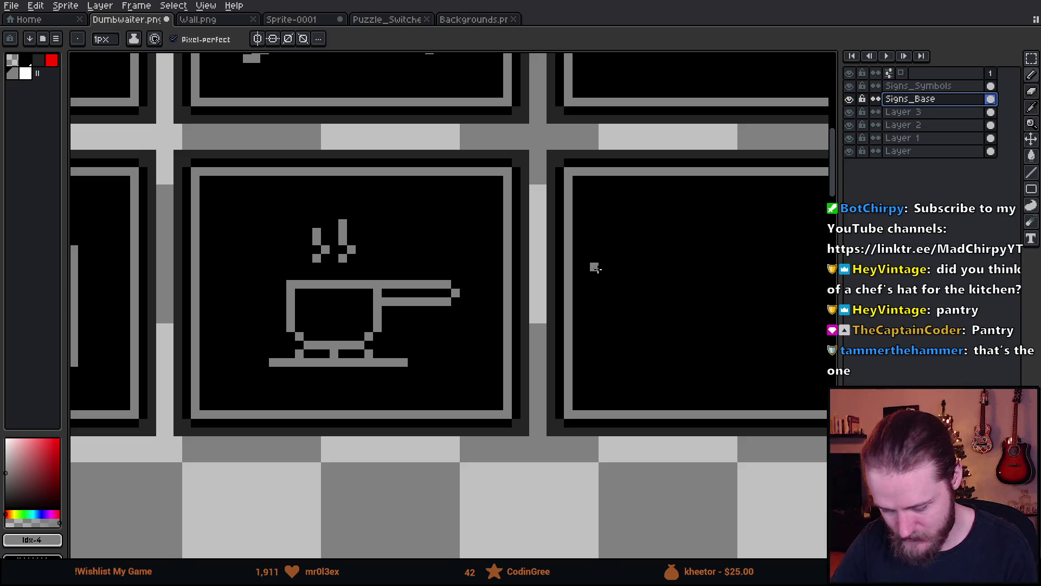
pyautogui.scroll(-2, 681, 181)
pyautogui.scroll(2, 630, 170)
pyautogui.scroll(-2, 515, 228)
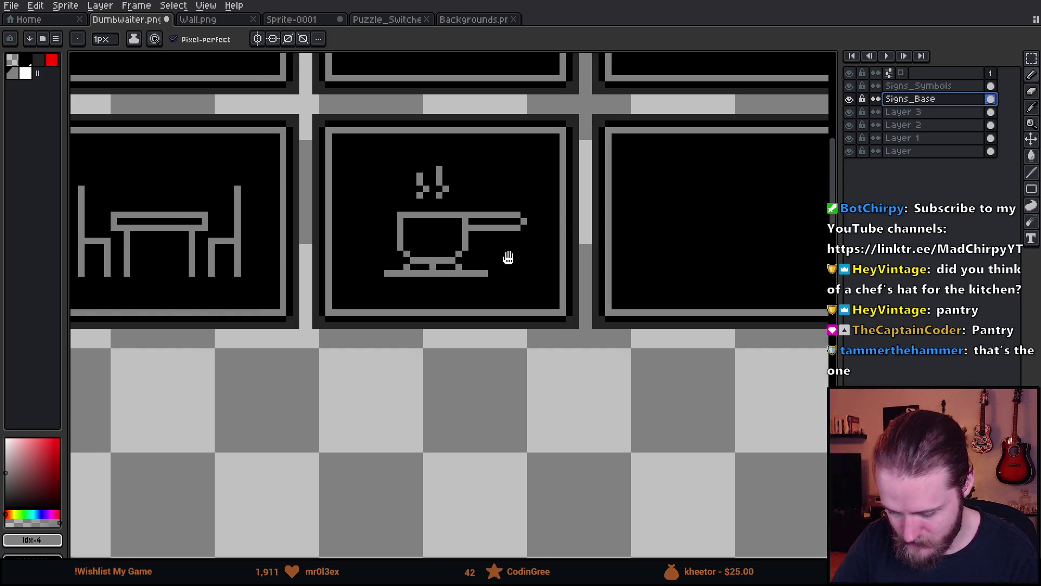
pyautogui.press('m')
pyautogui.moveTo(348, 130); pyautogui.dragTo(619, 400)
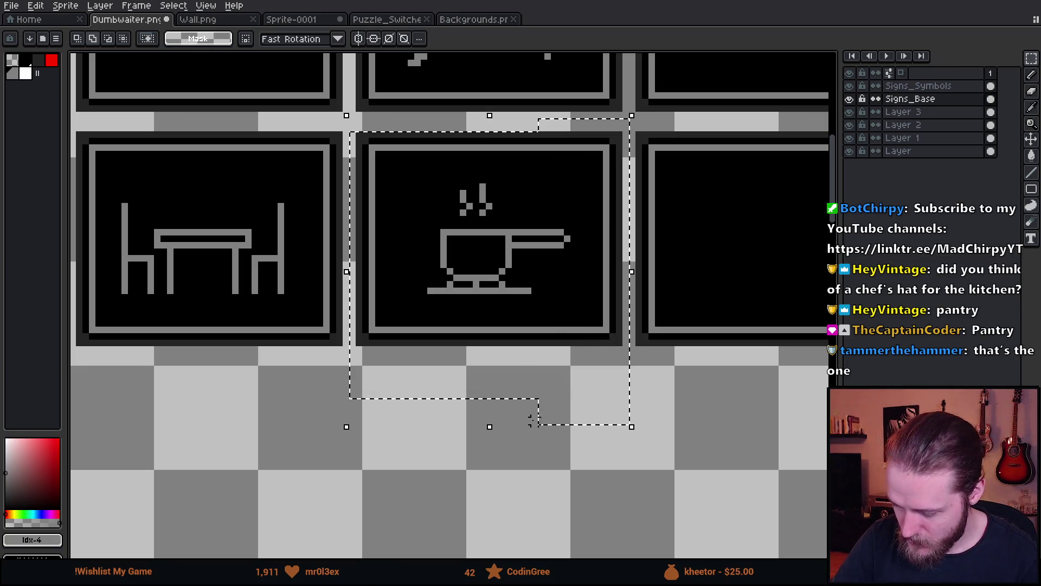
pyautogui.moveTo(592, 284)
pyautogui.mouseDown()
pyautogui.moveTo(558, 311)
pyautogui.moveTo(551, 491)
pyautogui.mouseUp()
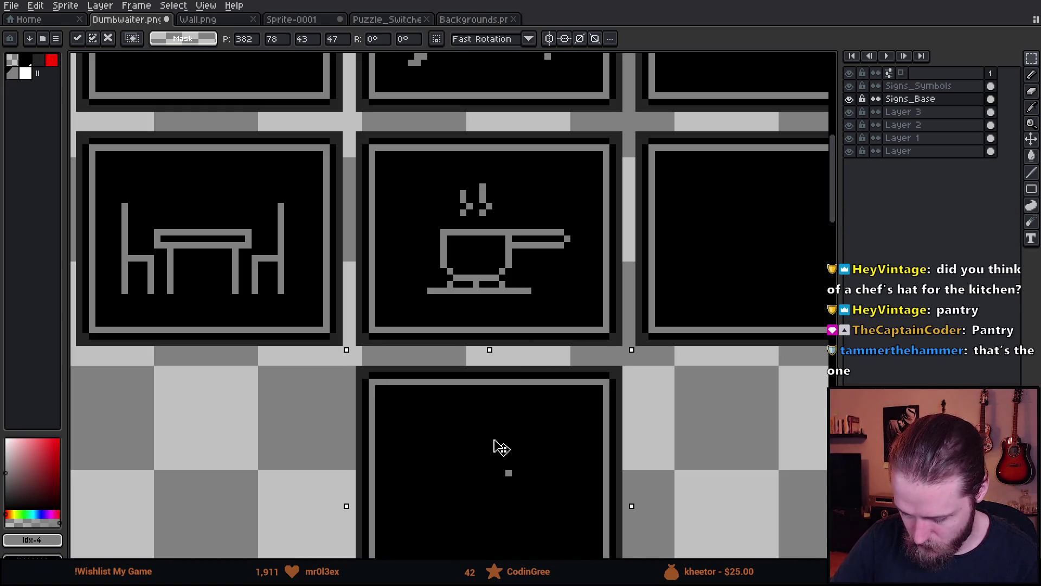
pyautogui.press('Up')
pyautogui.click(567, 292)
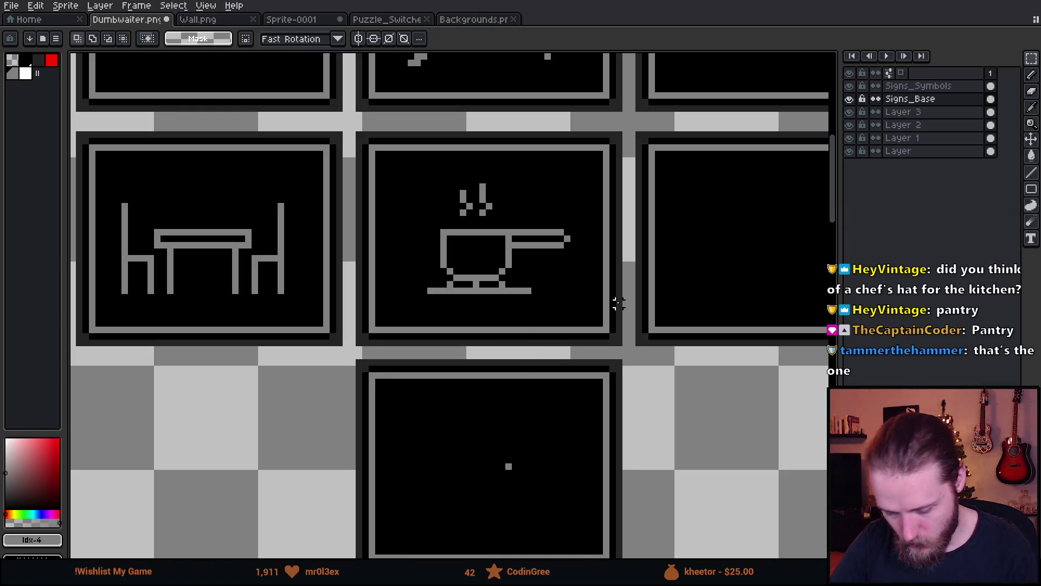
# - Move the top row of sign frames down slightly on Signs_Base
pyautogui.scroll(2, 627, 305)
pyautogui.scroll(-2, 652, 302)
pyautogui.scroll(-1, 652, 302)
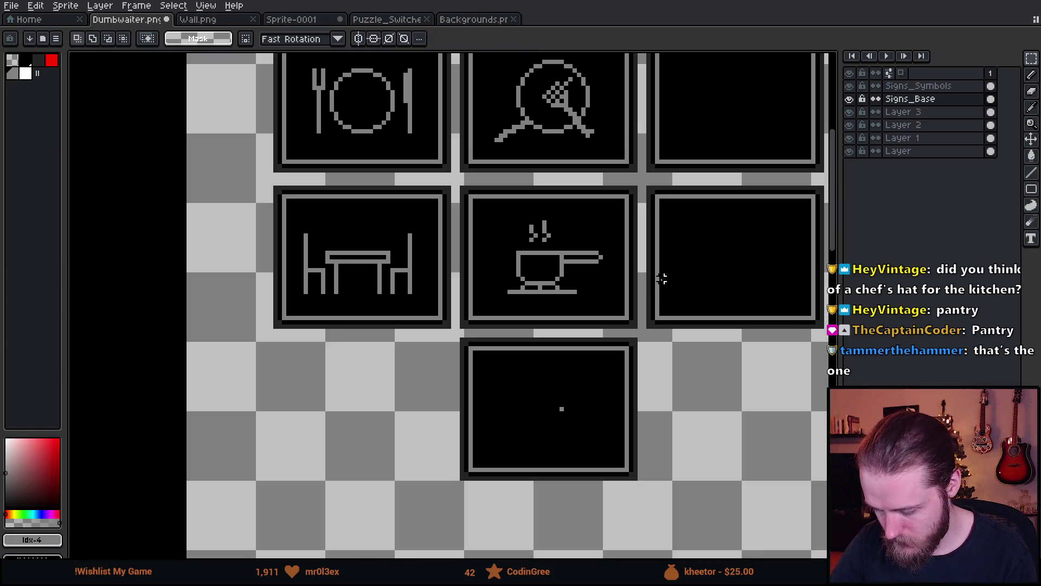
pyautogui.moveTo(662, 274); pyautogui.dragTo(588, 376)
pyautogui.moveTo(173, 106)
pyautogui.mouseDown()
pyautogui.moveTo(293, 148)
pyautogui.moveTo(744, 259)
pyautogui.moveTo(751, 269)
pyautogui.mouseUp()
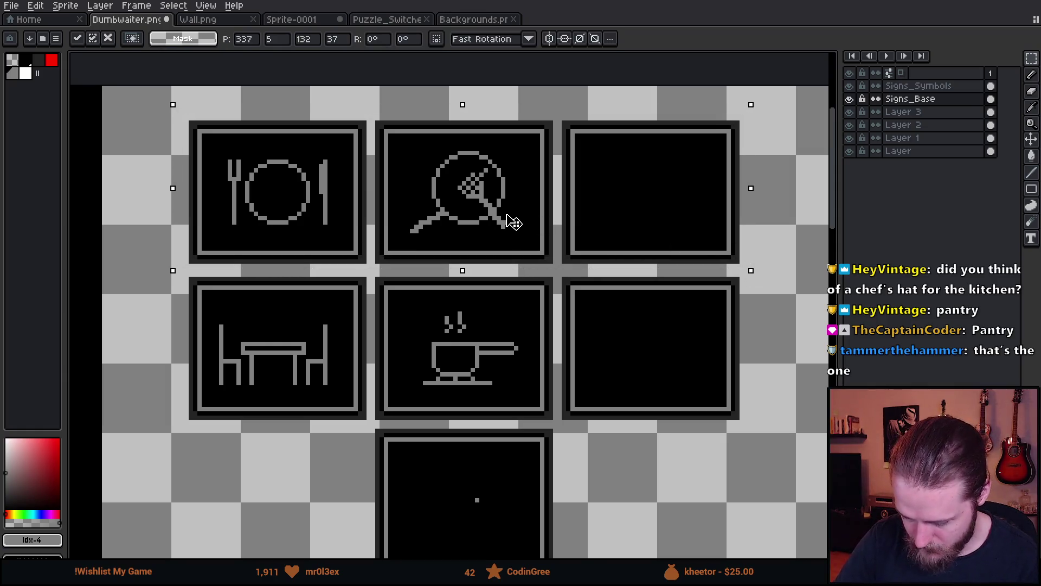
pyautogui.moveTo(513, 219); pyautogui.dragTo(513, 223)
pyautogui.hotkey('ctrl', 'd')
# - On Signs_Symbols, move the top row's symbols down to match their frames
pyautogui.click(916, 86)
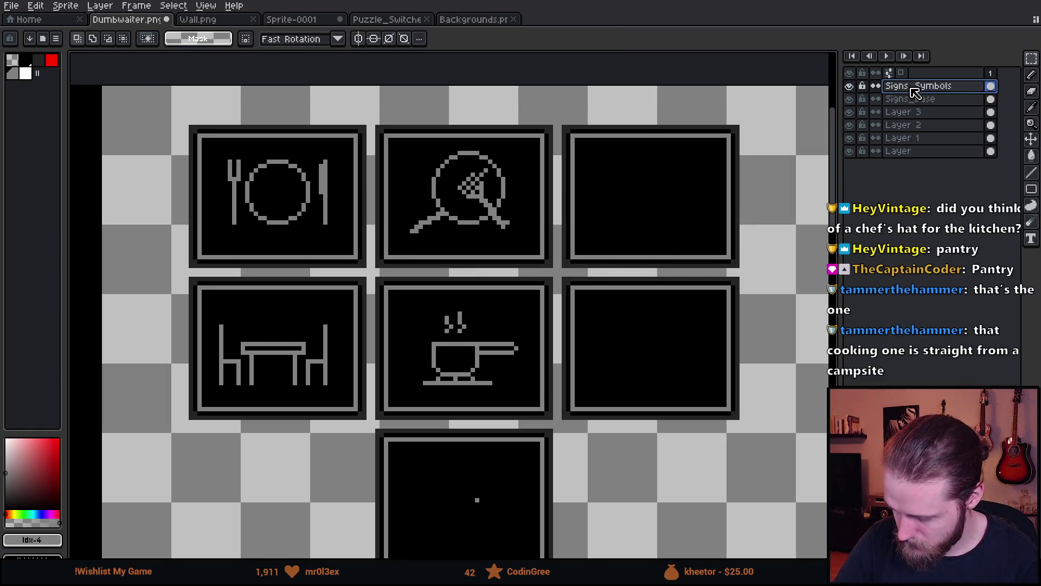
pyautogui.moveTo(169, 135)
pyautogui.mouseDown()
pyautogui.moveTo(564, 228)
pyautogui.moveTo(598, 253)
pyautogui.mouseUp()
pyautogui.moveTo(507, 223); pyautogui.dragTo(508, 226)
pyautogui.hotkey('ctrl', 'd')
pyautogui.moveTo(560, 408)
pyautogui.mouseDown()
pyautogui.moveTo(509, 333)
pyautogui.moveTo(532, 408)
pyautogui.moveTo(599, 414)
pyautogui.mouseUp()
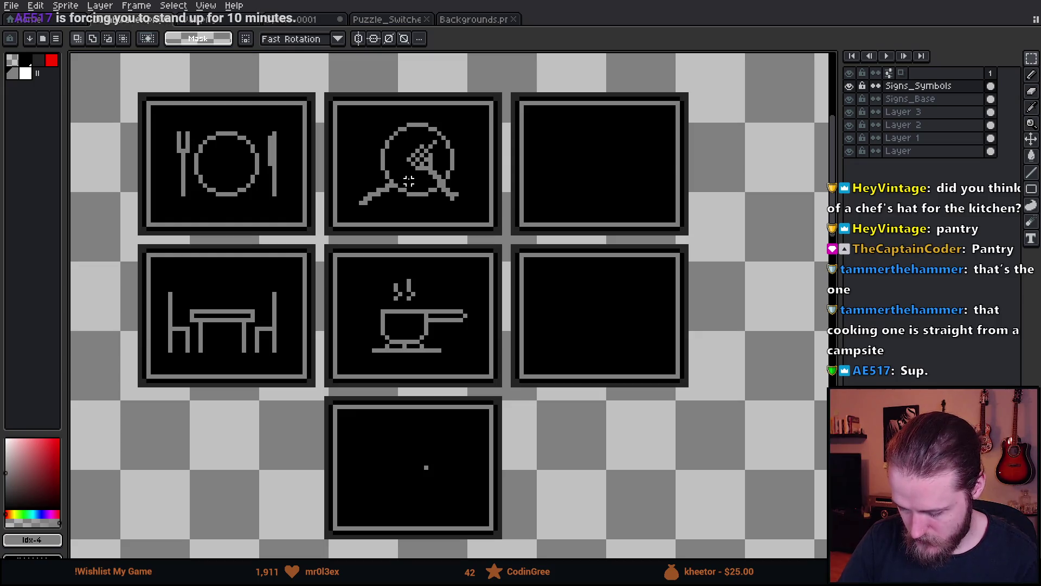
# - Paint out the stray pixel with black from a sign interior, then pick the frame-border grey
pyautogui.press('i')
pyautogui.click(457, 442)
pyautogui.press('b')
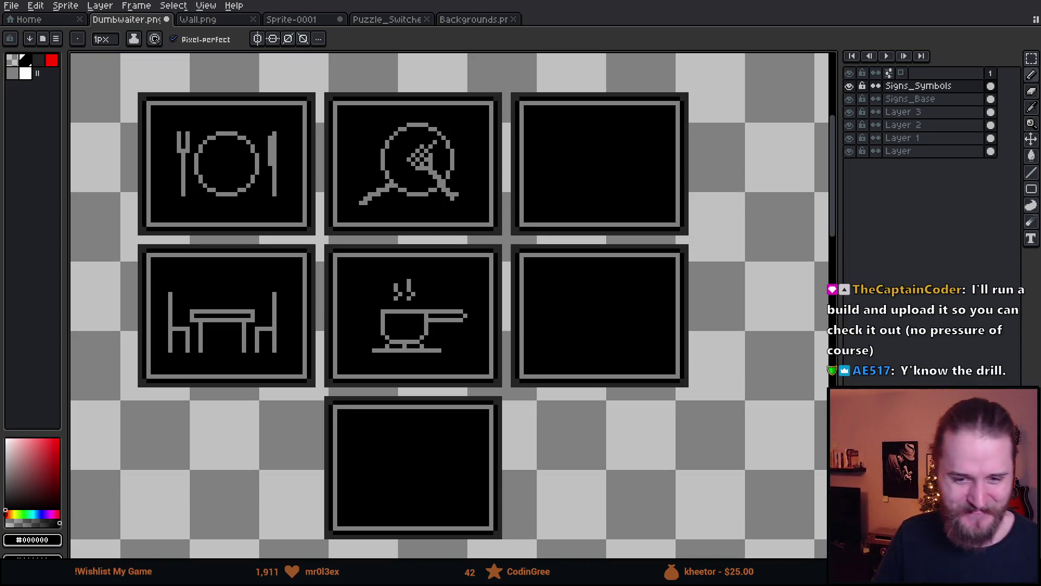
pyautogui.scroll(-1, 415, 270)
pyautogui.scroll(2, 418, 433)
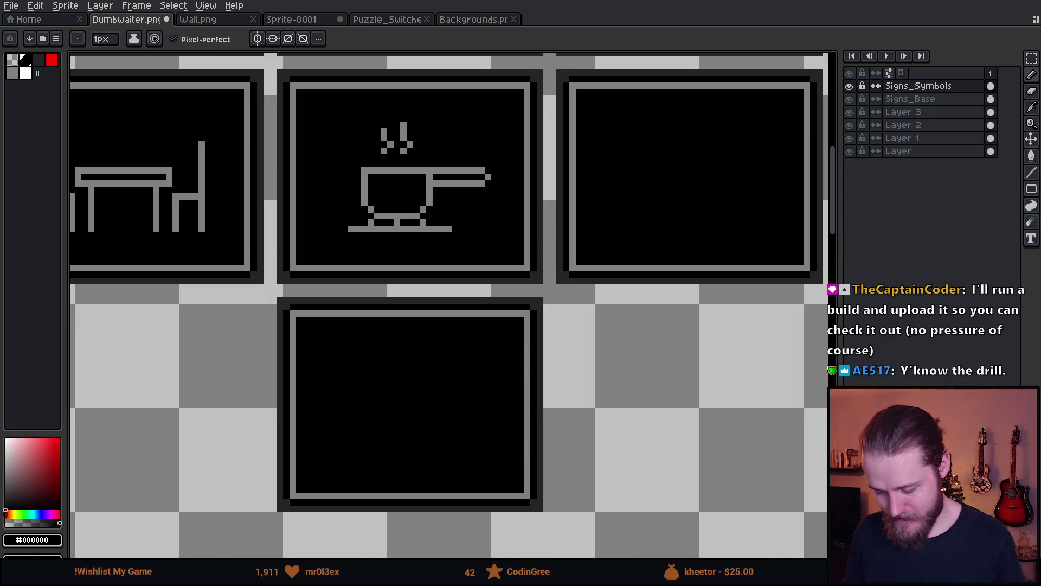
pyautogui.keyDown('alt'); pyautogui.click(408, 307); pyautogui.keyUp('alt')
pyautogui.hscroll(3, 434, 304)
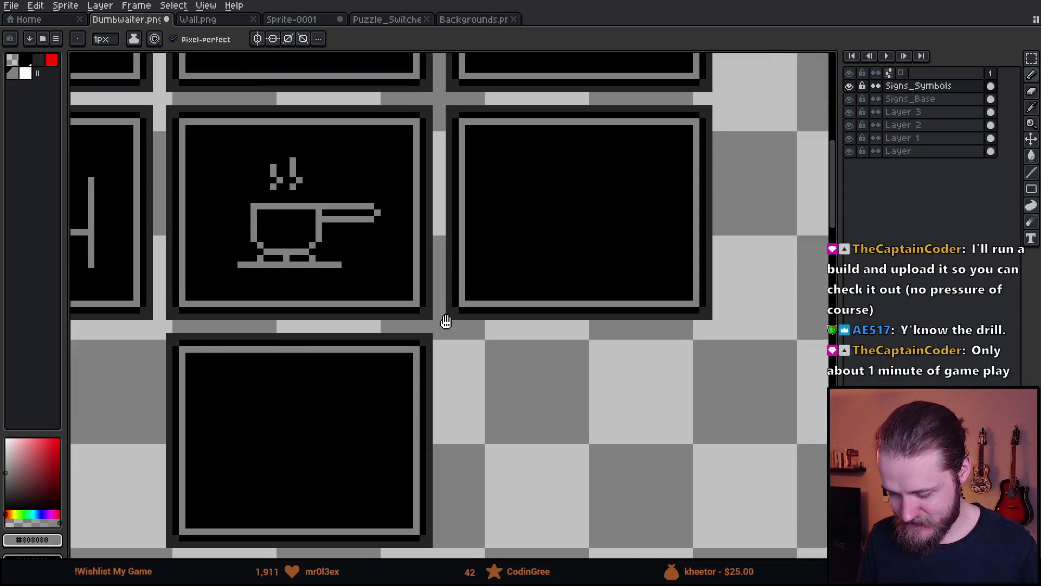